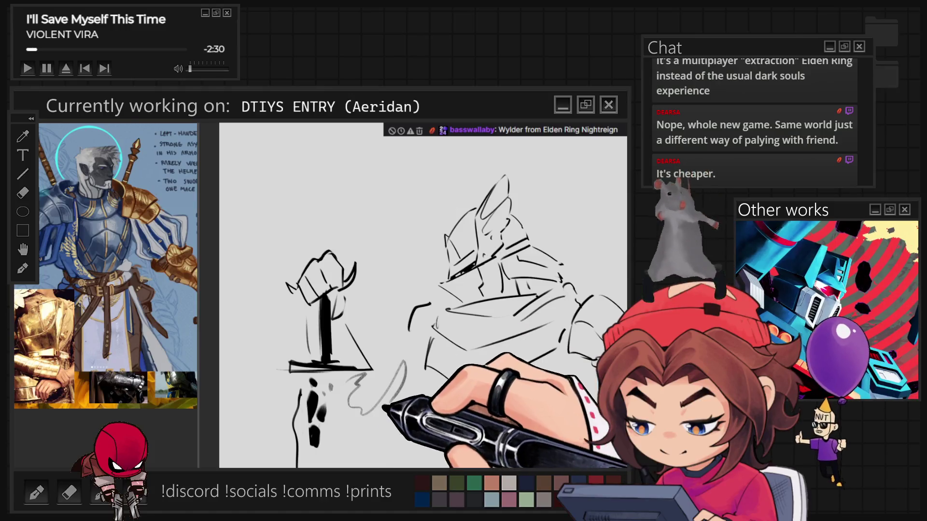
Add a curved stroke to the knight's arm, pan to frame him, and undo the last stroke.
mouse_move(354, 383)
mouse_down()
mouse_move(389, 372)
mouse_move(383, 361)
mouse_move(386, 381)
mouse_move(357, 425)
mouse_move(393, 422)
mouse_up()
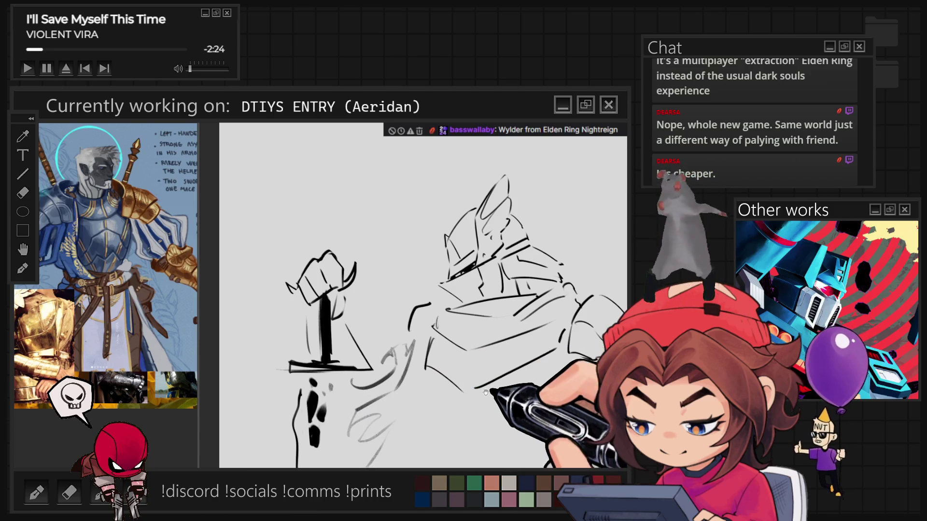
drag(489, 392, 407, 376)
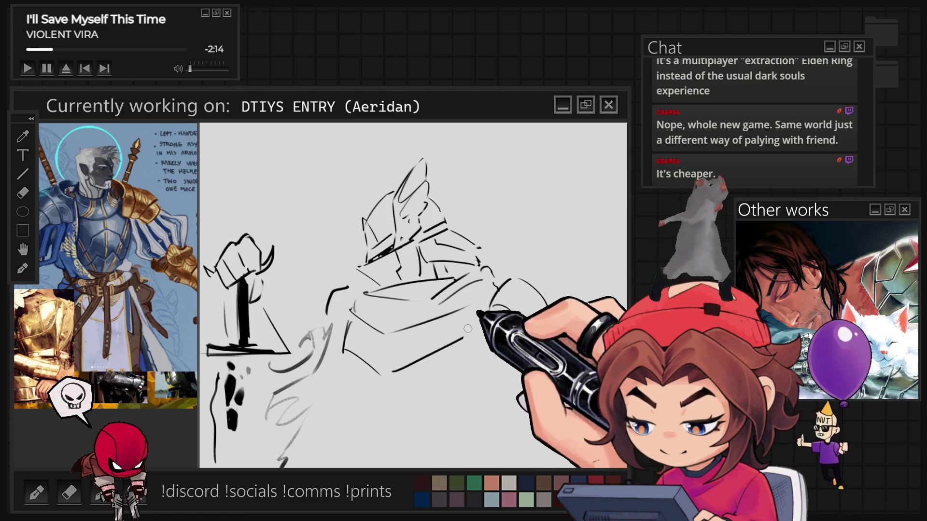
key(ctrl+z)
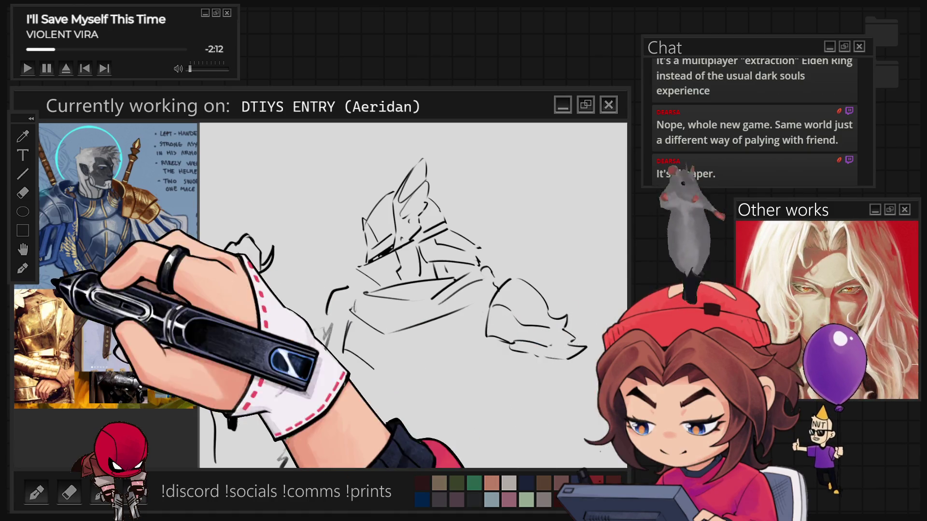
Lasso-select the sword-hilt sketch on the left, delete it, and deselect.
drag(263, 268, 310, 265)
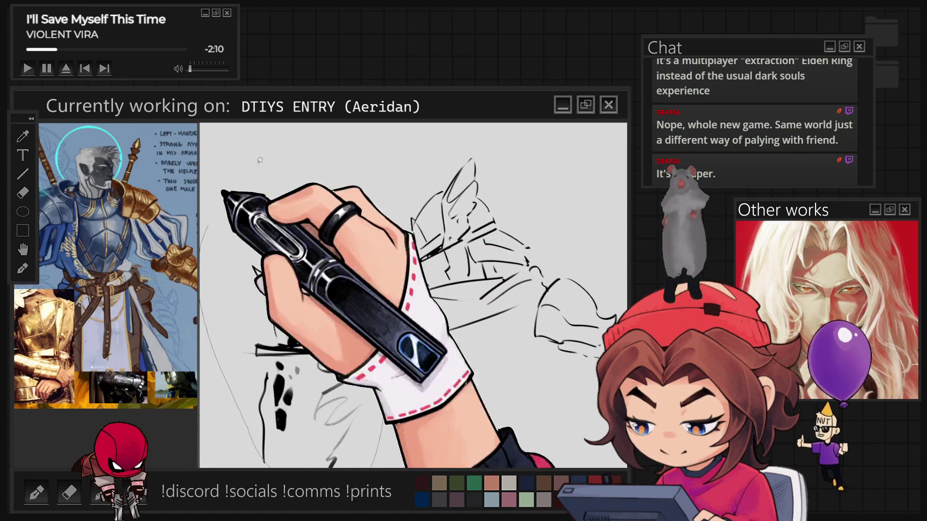
drag(232, 184, 383, 458)
key(Delete)
key(ctrl+d)
With a different brush, sketch the chest diagonal, left arm, and lower armour edges, and darken the visor.
key(e)
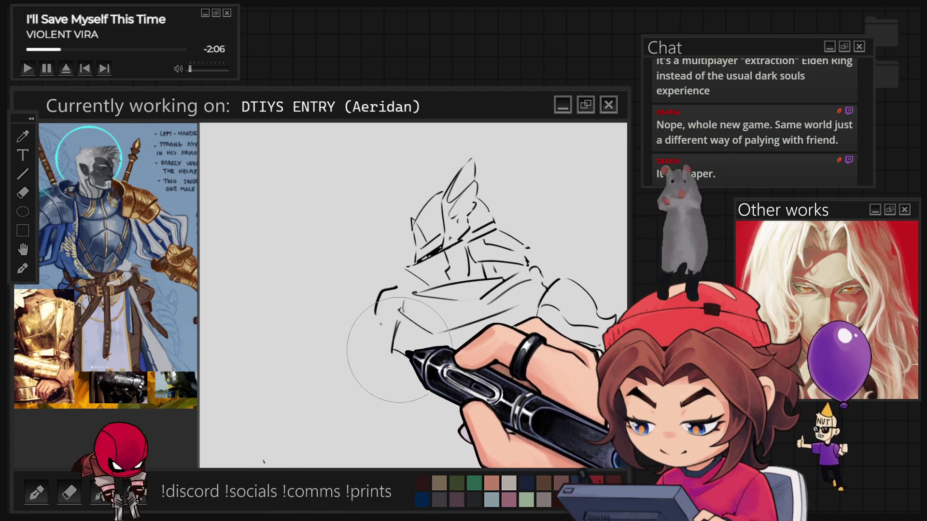
drag(391, 363, 432, 398)
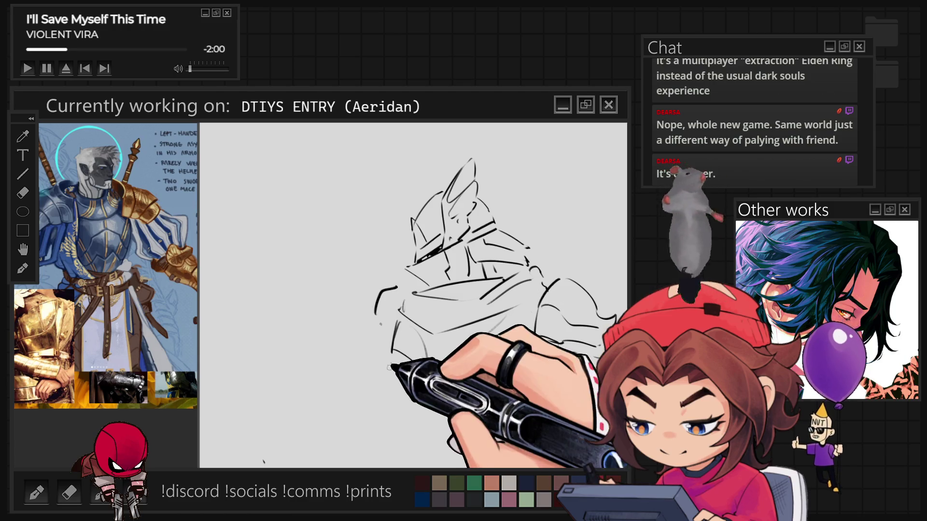
mouse_move(379, 299)
mouse_down()
mouse_move(357, 333)
mouse_move(364, 355)
mouse_up()
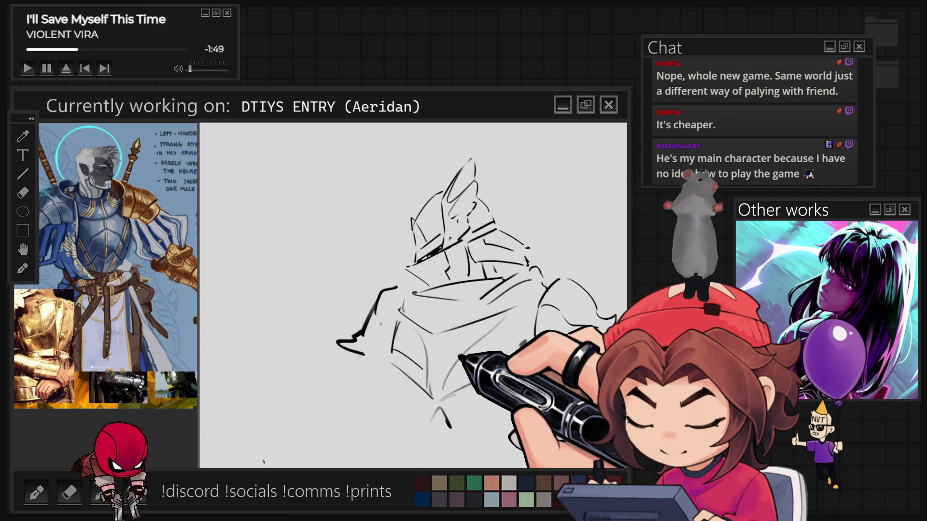
mouse_move(452, 426)
mouse_down()
mouse_move(477, 405)
mouse_move(485, 416)
mouse_up()
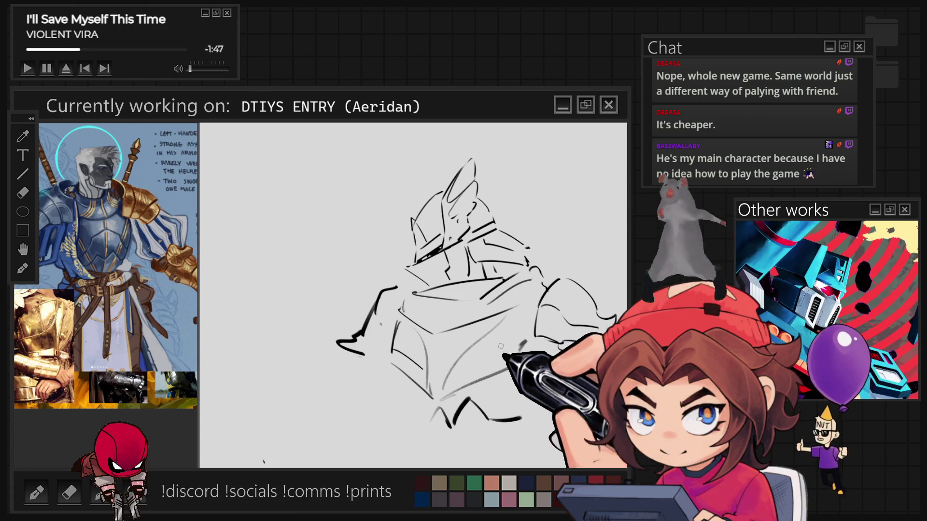
drag(415, 412, 407, 419)
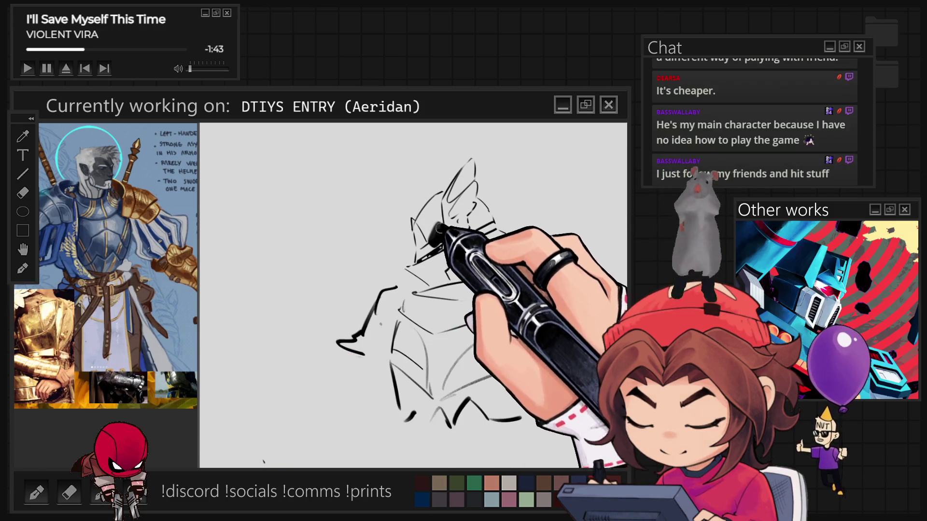
mouse_move(424, 226)
mouse_down()
mouse_move(434, 207)
mouse_move(451, 211)
mouse_move(443, 196)
mouse_move(467, 202)
mouse_move(463, 236)
mouse_up()
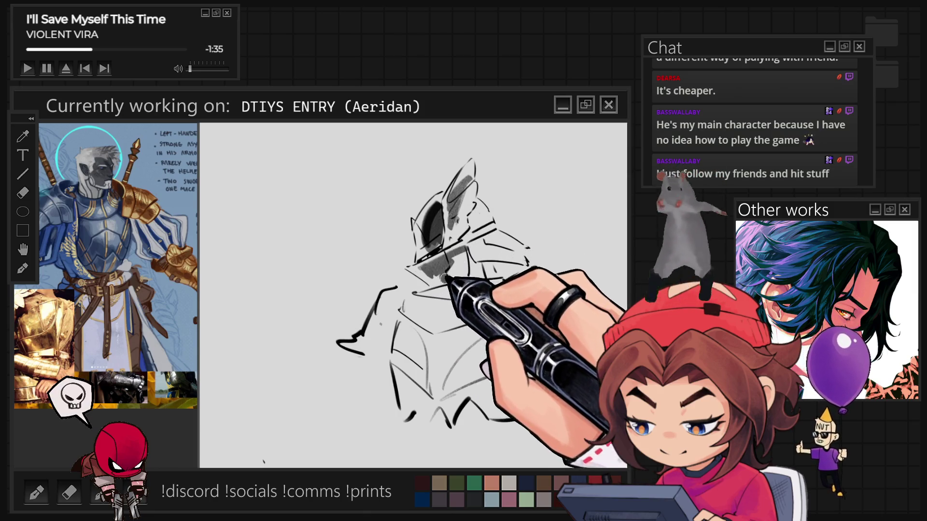
Extend grey shading under and beside the helmet, darken the visor, and stroke the shoulder.
drag(441, 279, 456, 274)
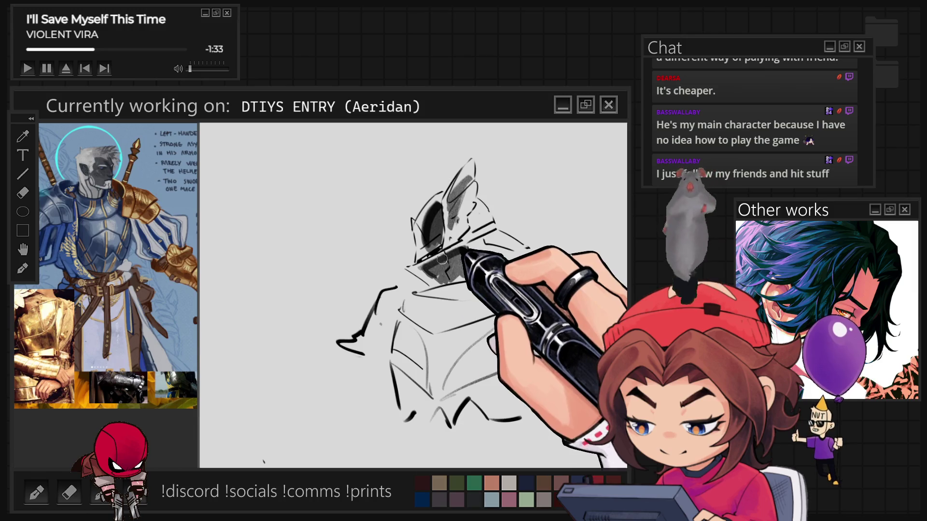
mouse_move(473, 248)
mouse_down()
mouse_move(478, 256)
mouse_move(493, 239)
mouse_up()
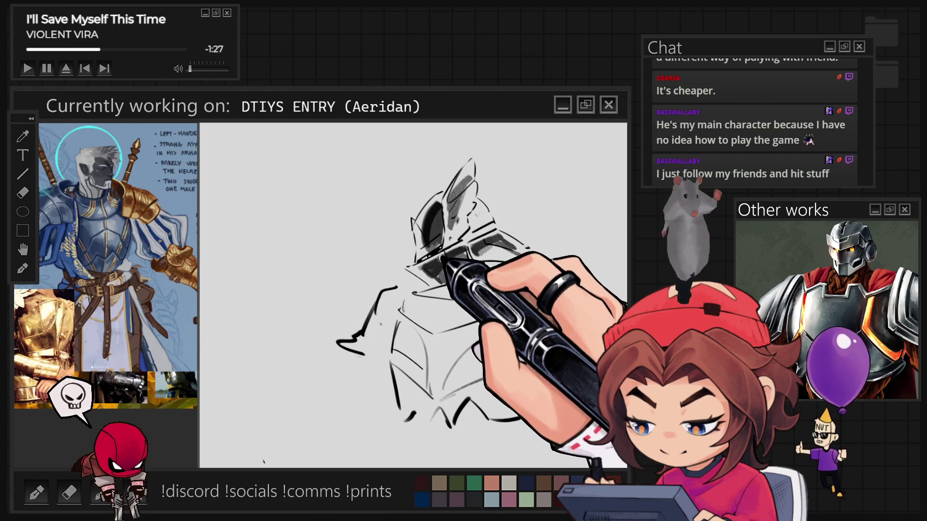
drag(435, 233, 425, 238)
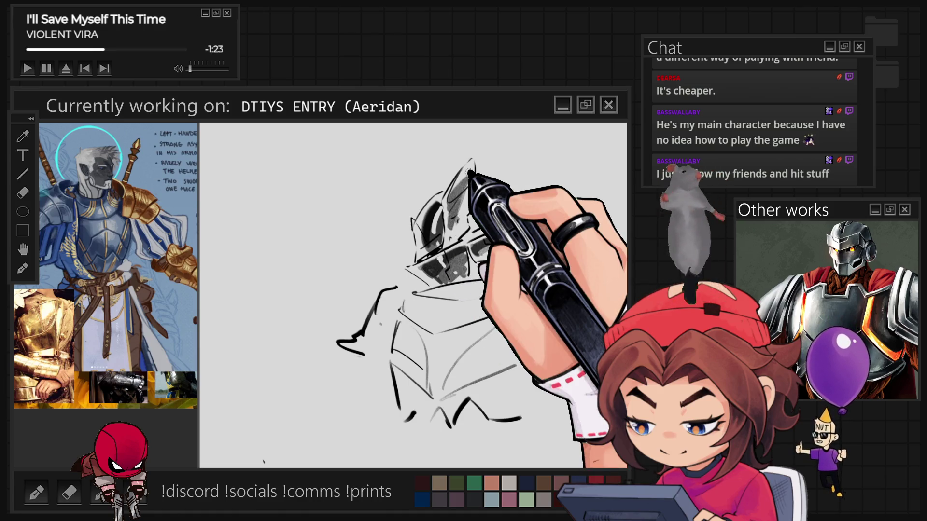
drag(469, 165, 481, 324)
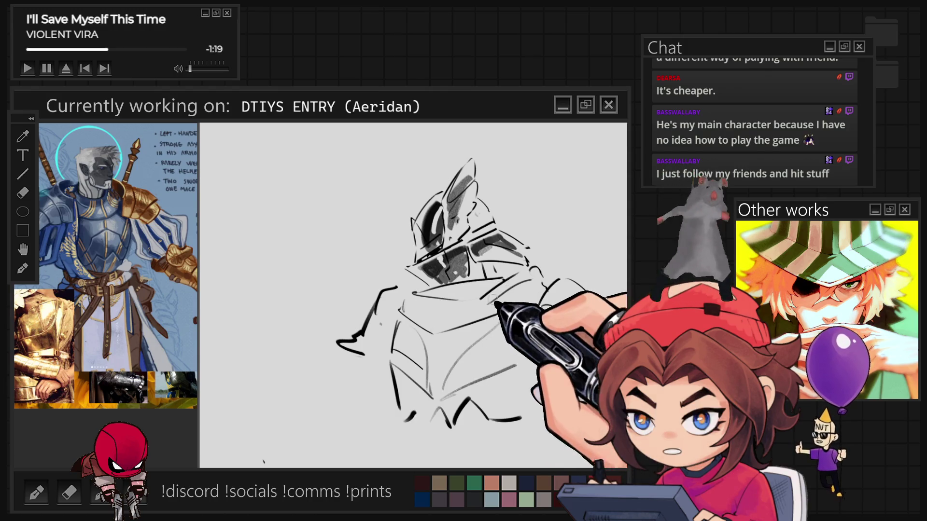
Paint thick black chest strokes, dark right-arm strokes, and grey shading on the torso and left arm.
drag(415, 294, 492, 282)
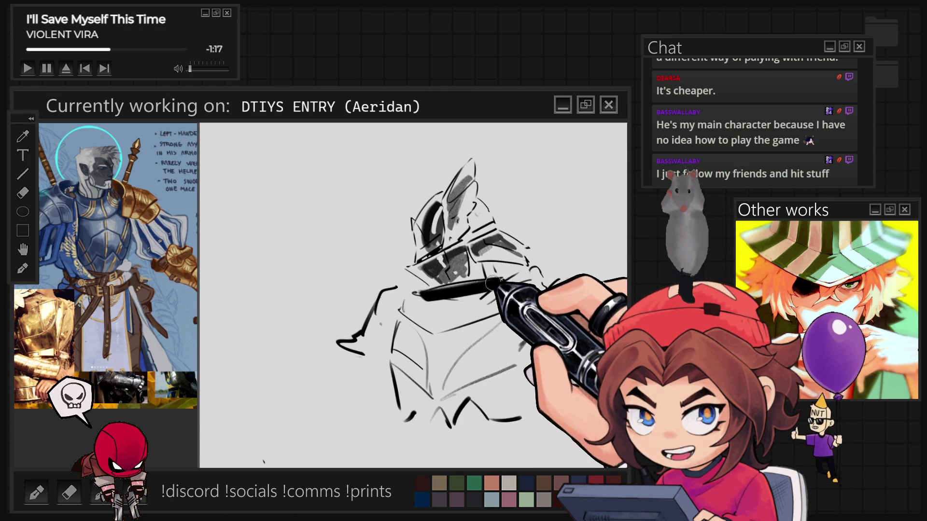
mouse_move(426, 292)
mouse_down()
mouse_move(472, 299)
mouse_move(425, 306)
mouse_move(421, 316)
mouse_up()
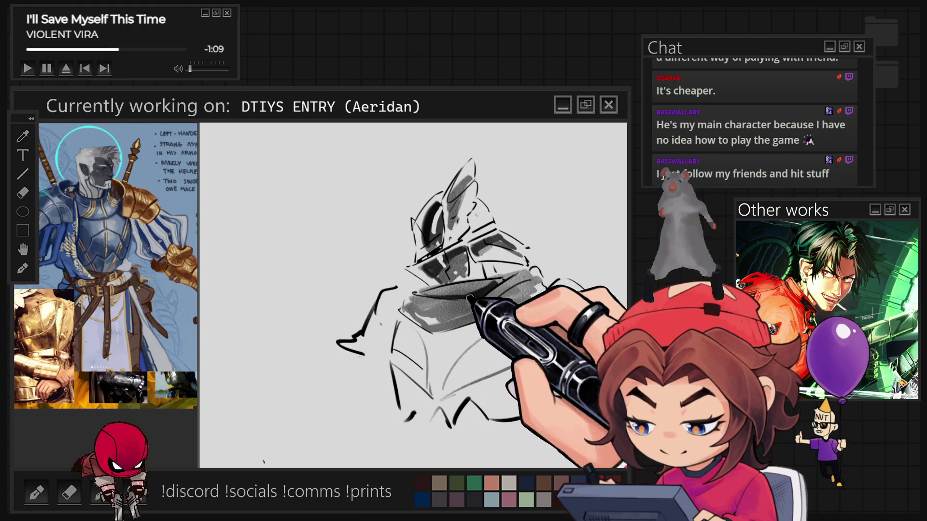
drag(440, 321, 508, 295)
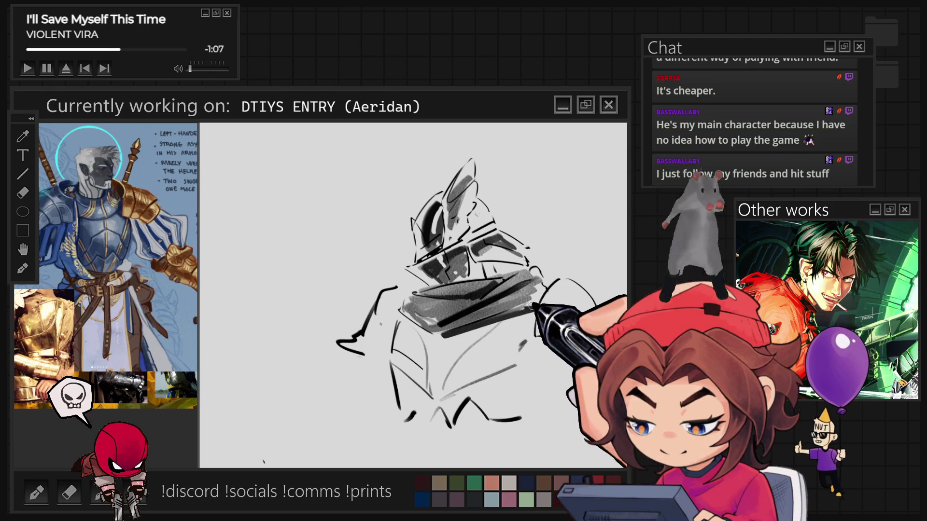
drag(416, 348, 426, 361)
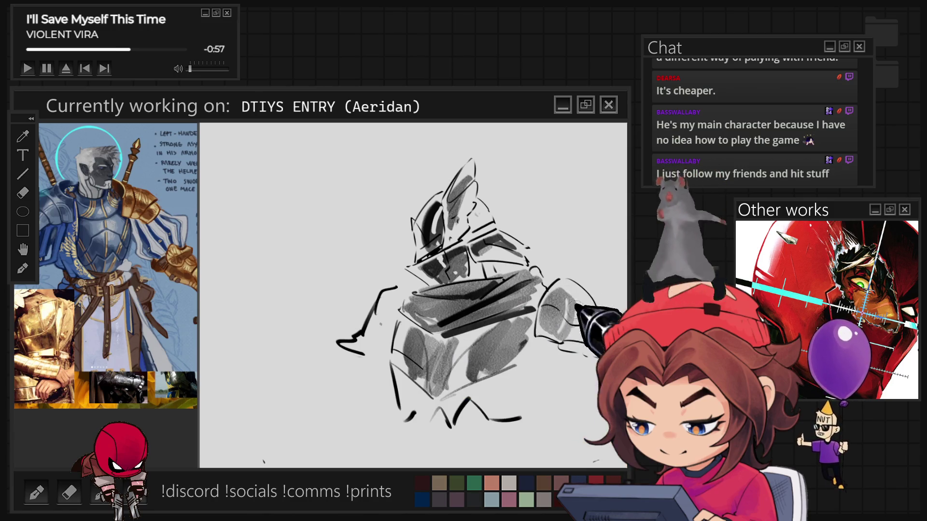
mouse_move(555, 288)
mouse_down()
mouse_move(614, 318)
mouse_move(591, 333)
mouse_up()
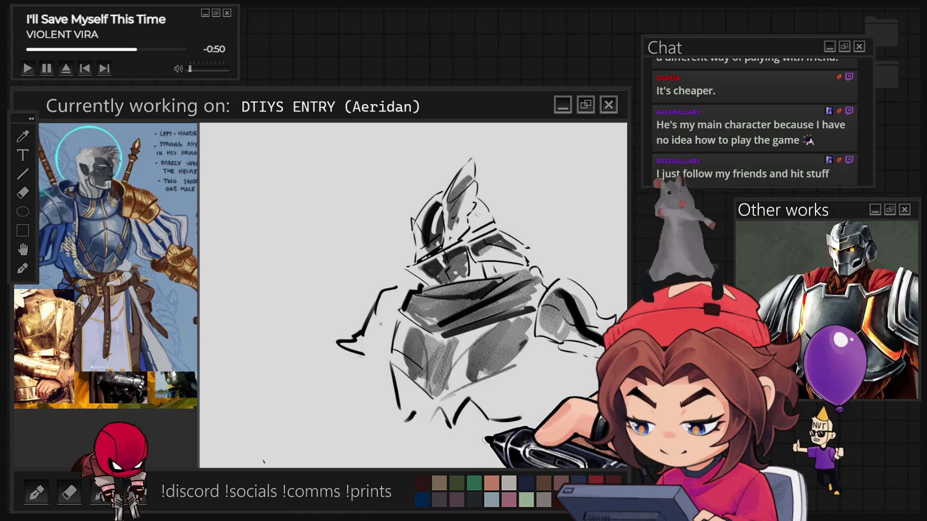
mouse_move(393, 303)
mouse_down()
mouse_move(372, 310)
mouse_move(360, 410)
mouse_move(369, 368)
mouse_move(359, 400)
mouse_move(410, 415)
mouse_move(488, 418)
mouse_up()
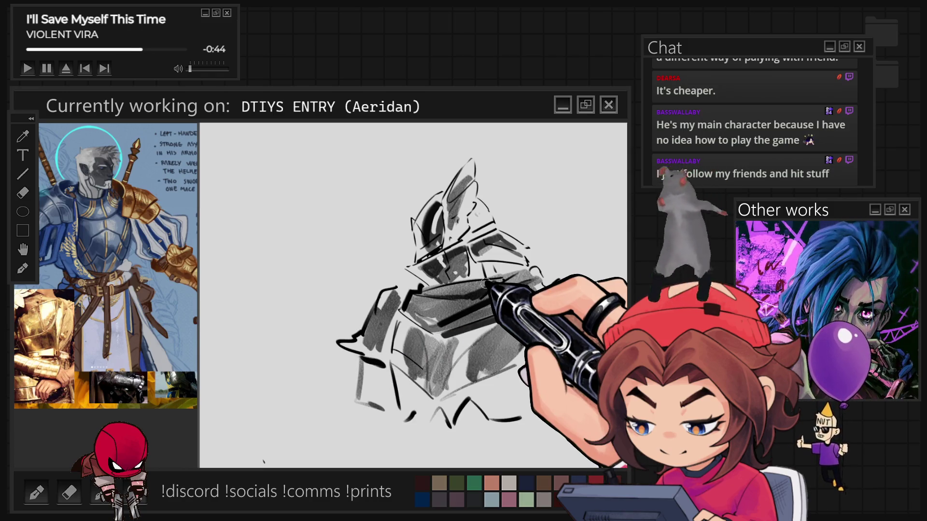
mouse_move(484, 282)
mouse_down()
mouse_move(371, 262)
mouse_move(372, 232)
mouse_move(405, 244)
mouse_move(414, 232)
mouse_up()
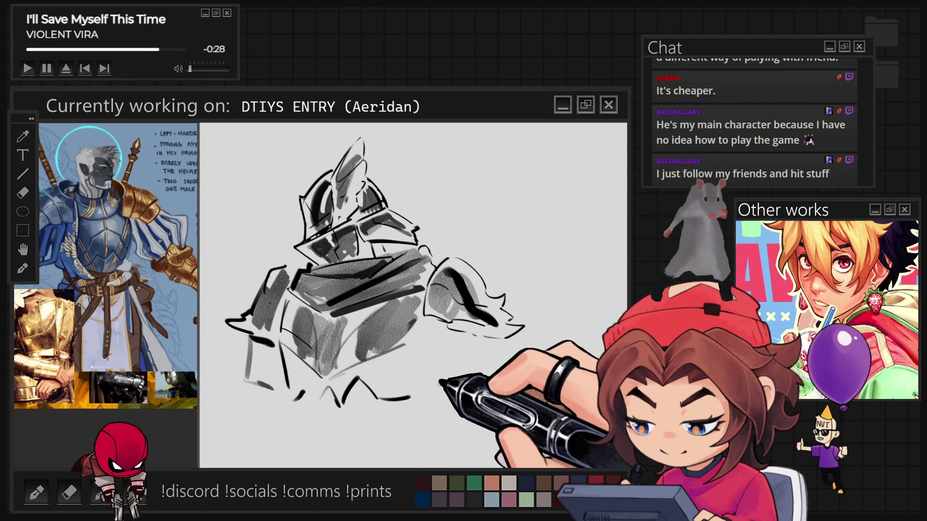
Ink the lower body outline, hatch the lower-right shading, and lasso-select the helmet.
mouse_move(418, 344)
mouse_down()
mouse_move(464, 389)
mouse_move(444, 387)
mouse_up()
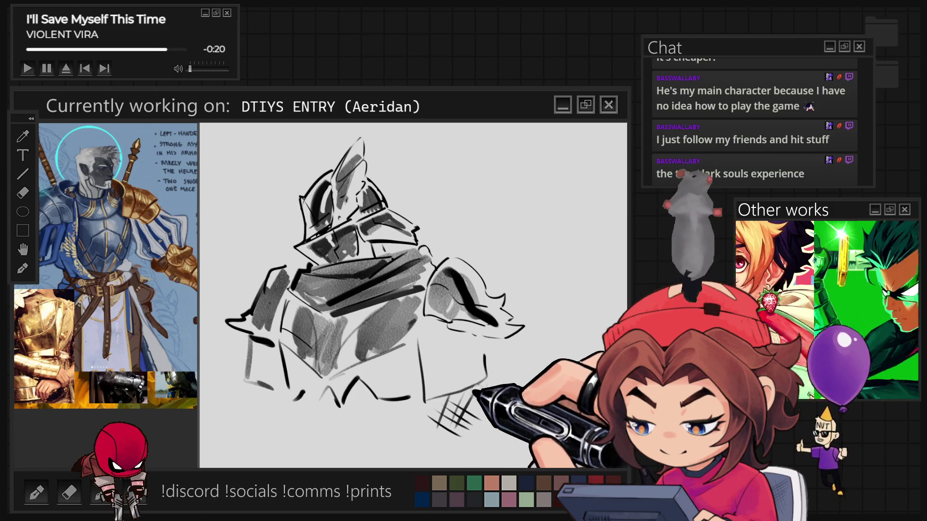
drag(462, 408, 454, 432)
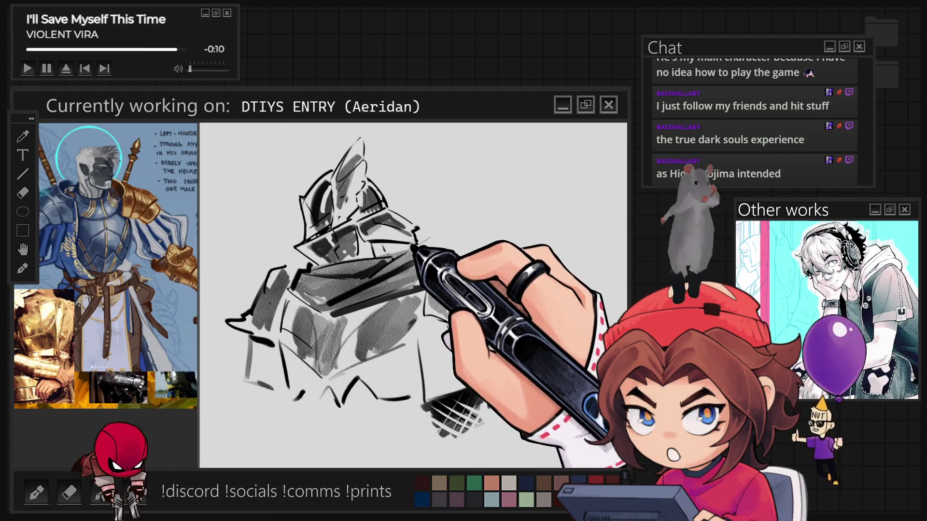
mouse_move(282, 248)
mouse_down()
mouse_move(309, 145)
mouse_move(425, 198)
mouse_up()
Rotate and enlarge the helmet with Ctrl+T, commit it, deselect, and shade the shoulders and torso.
key(ctrl+t)
drag(344, 195, 360, 250)
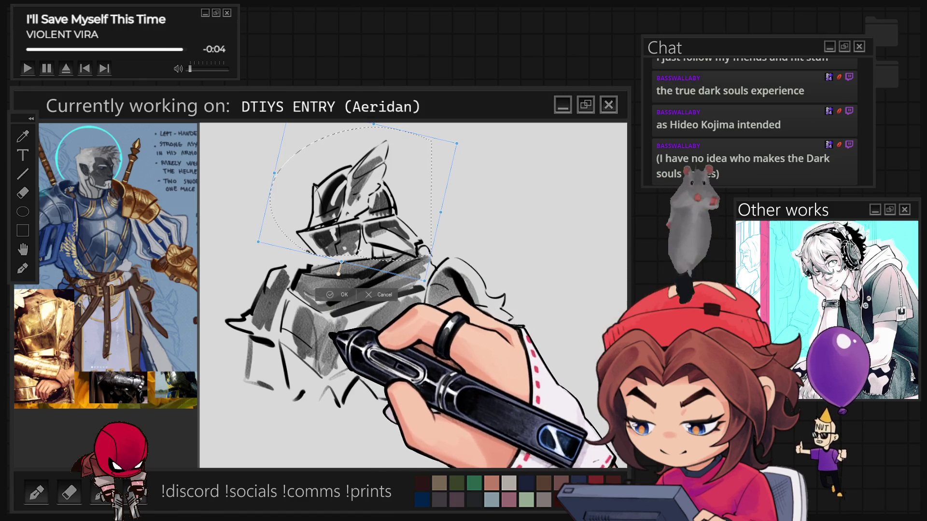
key(Return)
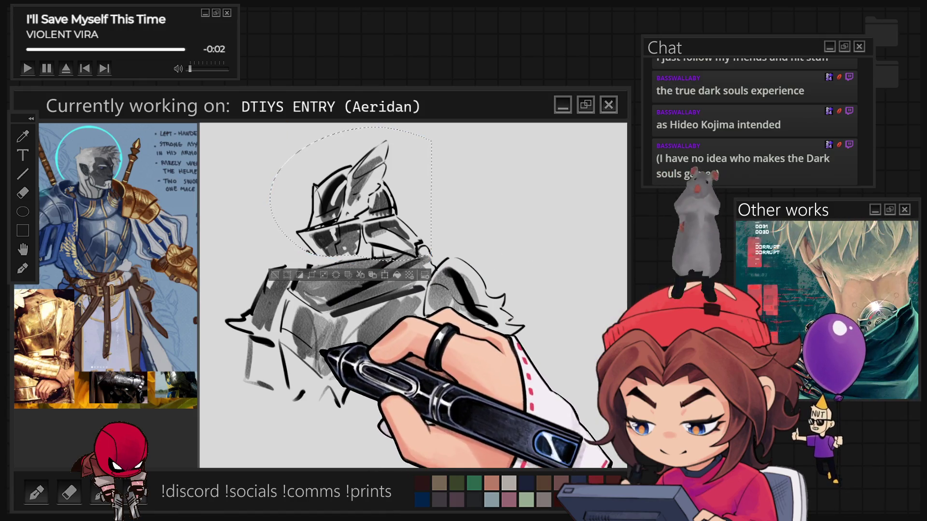
click(274, 275)
mouse_move(306, 250)
mouse_down()
mouse_move(306, 273)
mouse_move(352, 352)
mouse_up()
key(e)
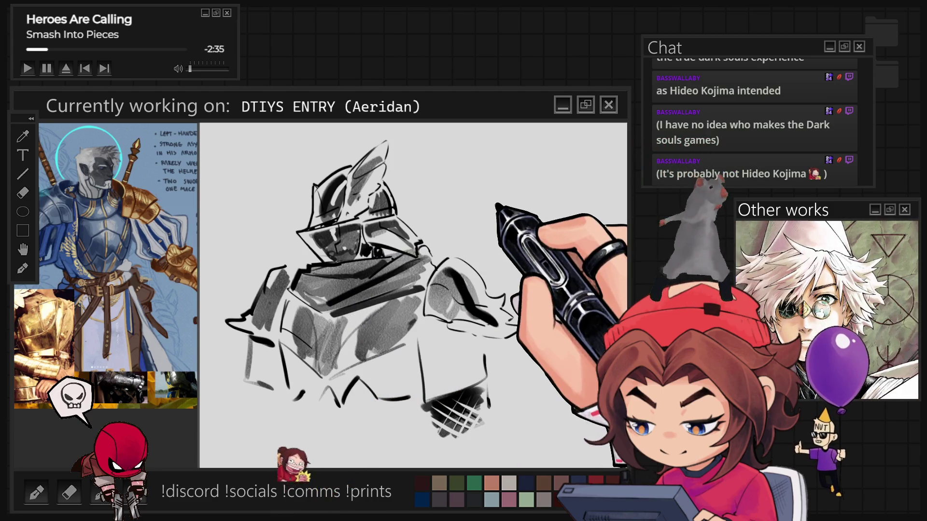
Sketch lines and grey shading across the armour with the enlarged brush.
mouse_move(216, 244)
mouse_down()
mouse_move(265, 186)
mouse_move(368, 124)
mouse_move(404, 158)
mouse_move(475, 135)
mouse_move(491, 238)
mouse_move(522, 275)
mouse_move(376, 181)
mouse_up()
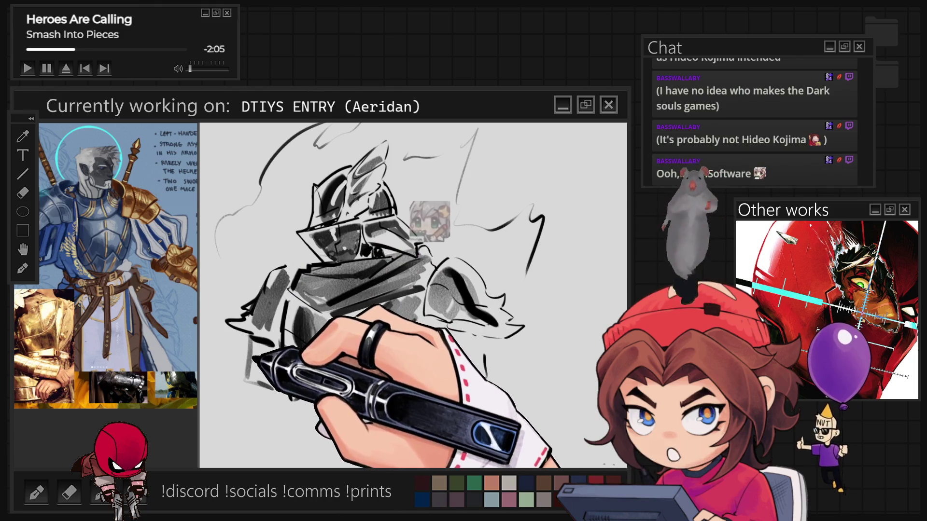
Darken the lower-left armour with shading and a thick black stroke, and outline the shoulder's left edge.
drag(253, 354, 284, 385)
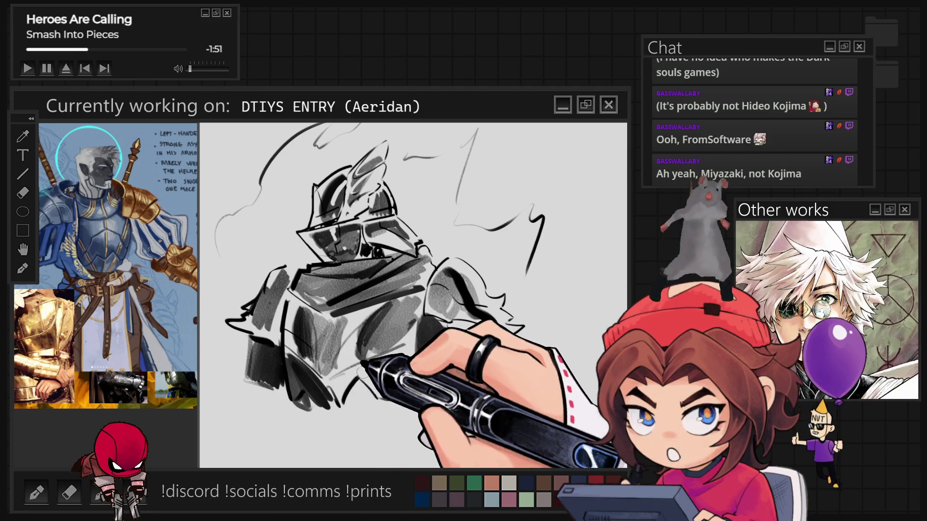
drag(407, 357, 358, 399)
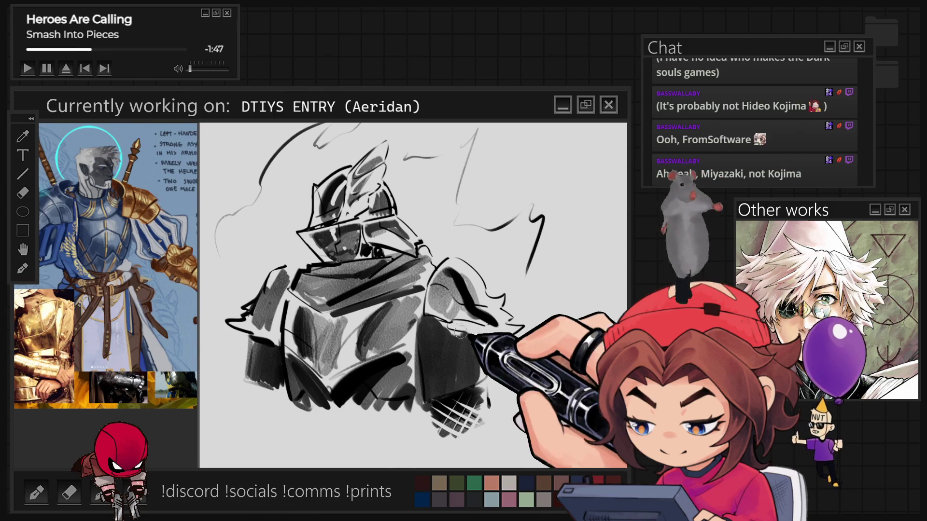
drag(447, 261, 421, 308)
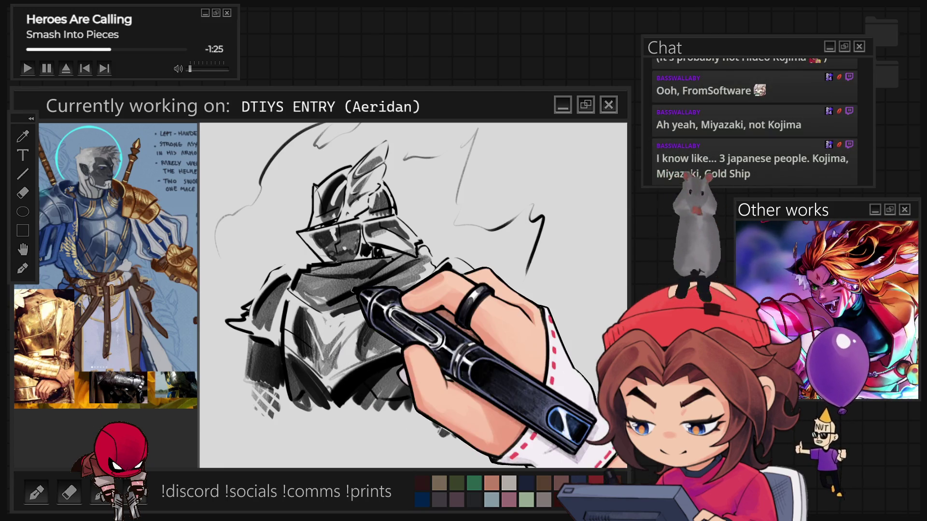
scroll(338, 286, down, 5)
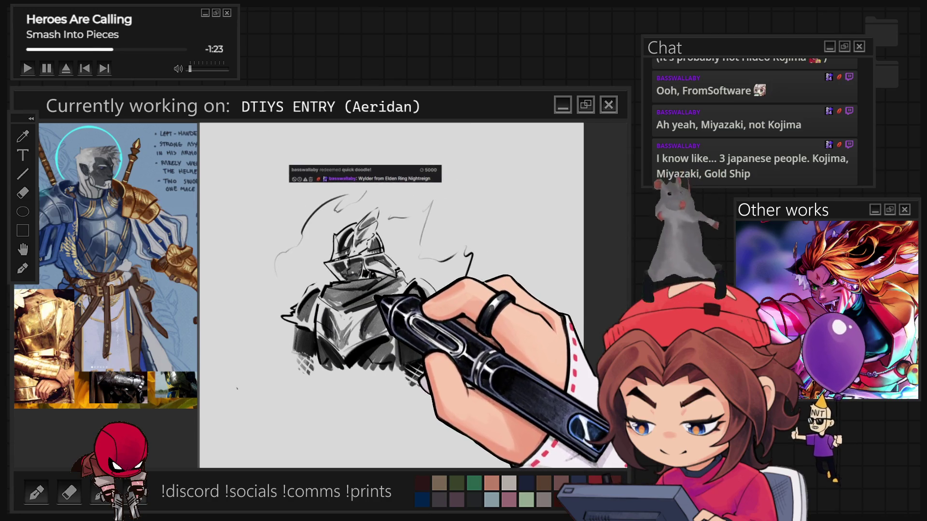
Erase the sketch's bottom into a straight edge and rework the cross-hatching along the bottom right.
scroll(388, 294, up, 3)
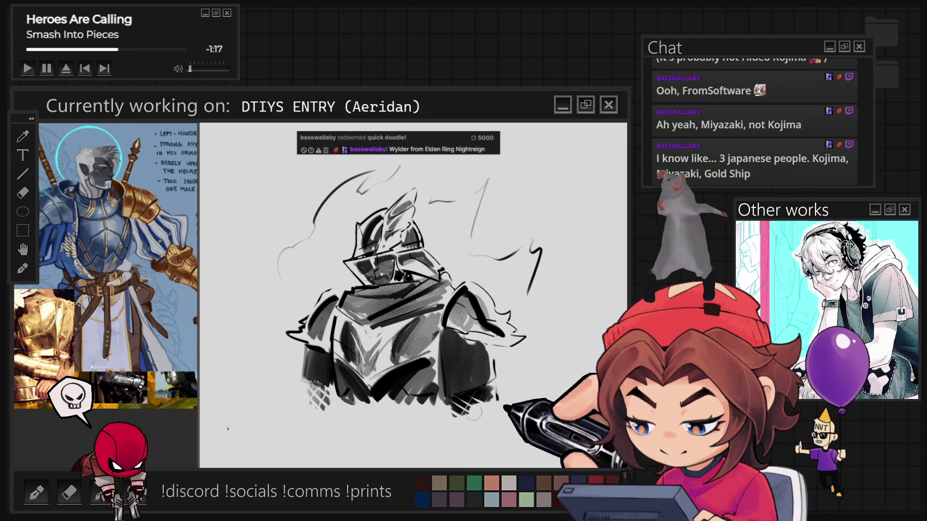
mouse_move(502, 406)
mouse_down()
mouse_move(290, 393)
mouse_move(515, 395)
mouse_up()
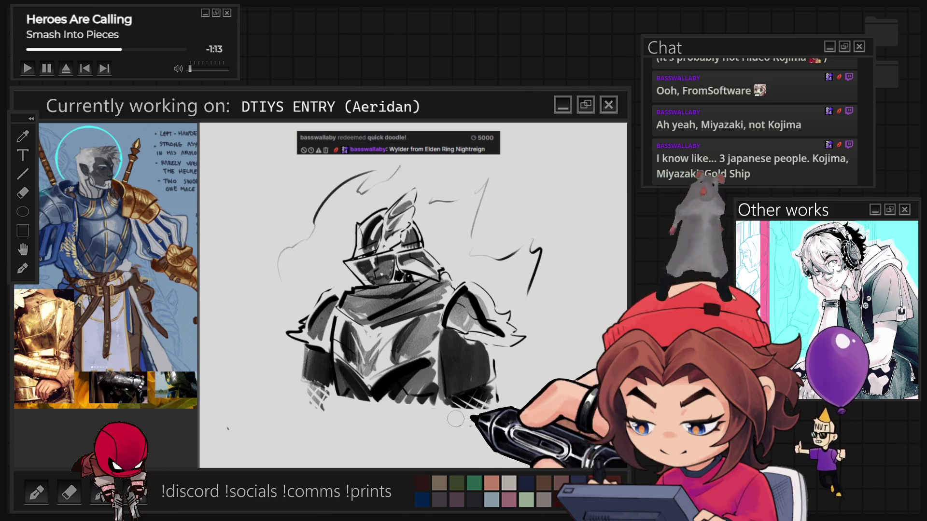
drag(339, 411, 483, 410)
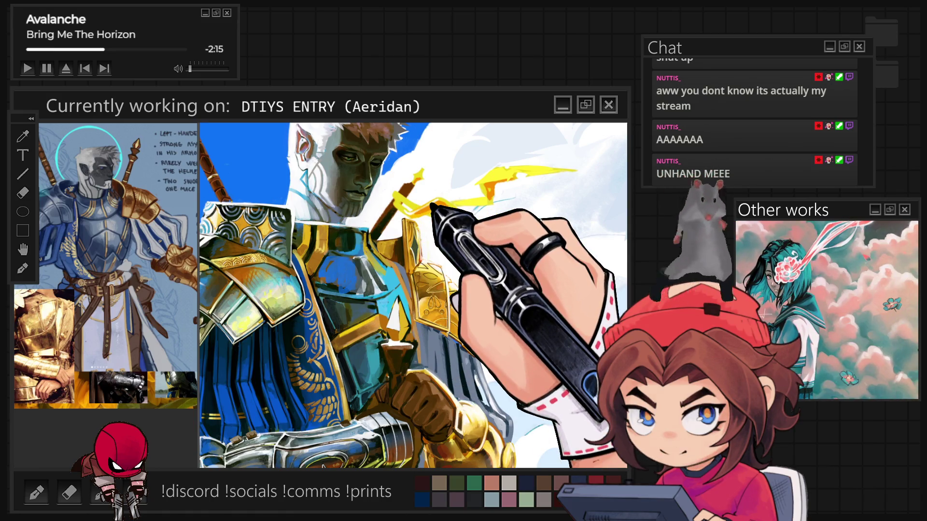
Scroll up the canvas to view the upper part of the painting.
scroll(412, 294, up, 3)
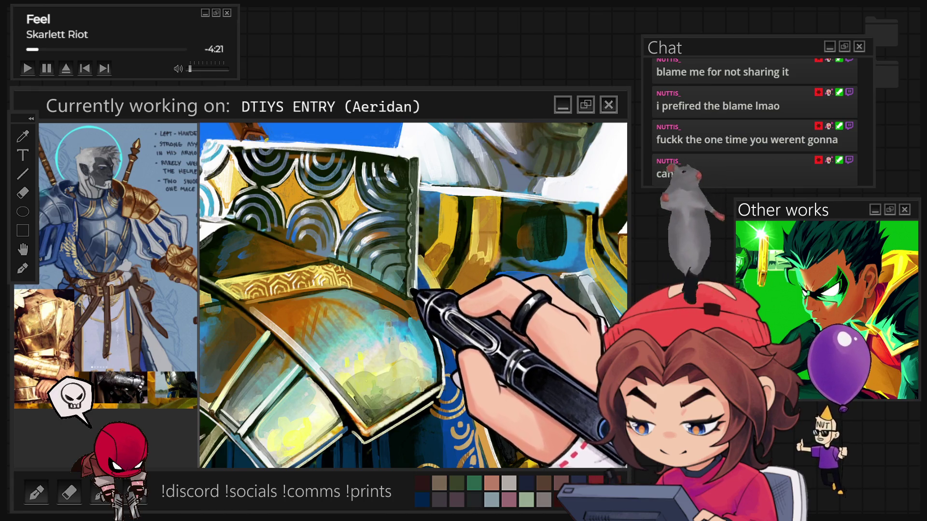
Fit the whole knight painting in the window with Ctrl+0.
key(ctrl+0)
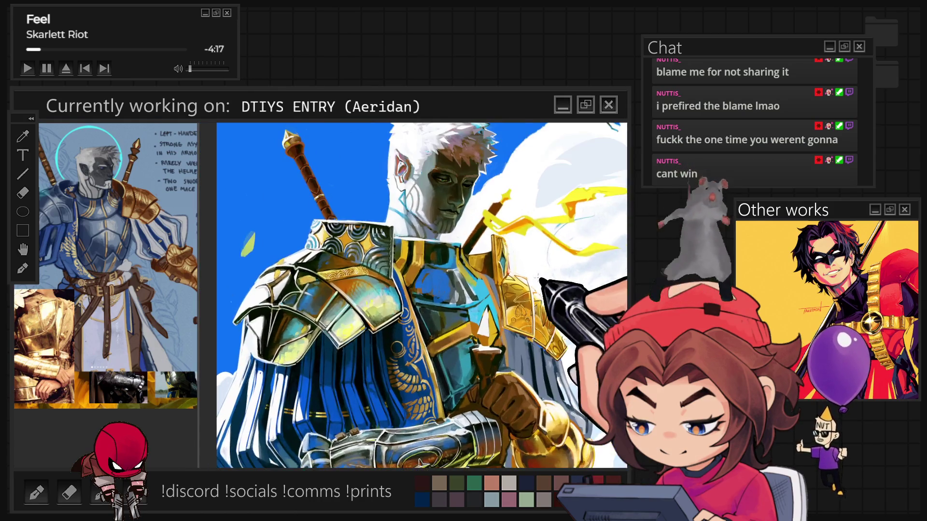
key(ctrl+0)
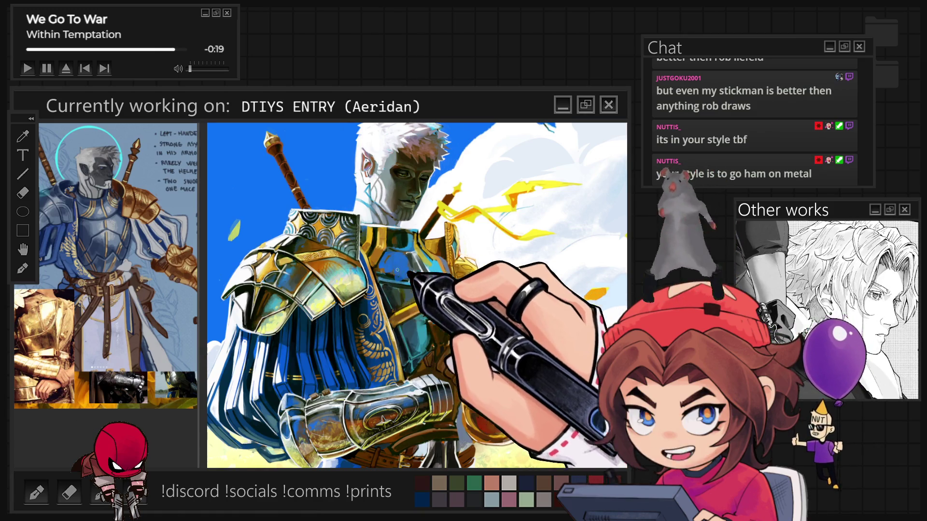
Zoom in on the knight's pauldron to work on its gold trim and blue insets.
scroll(417, 295, up, 2)
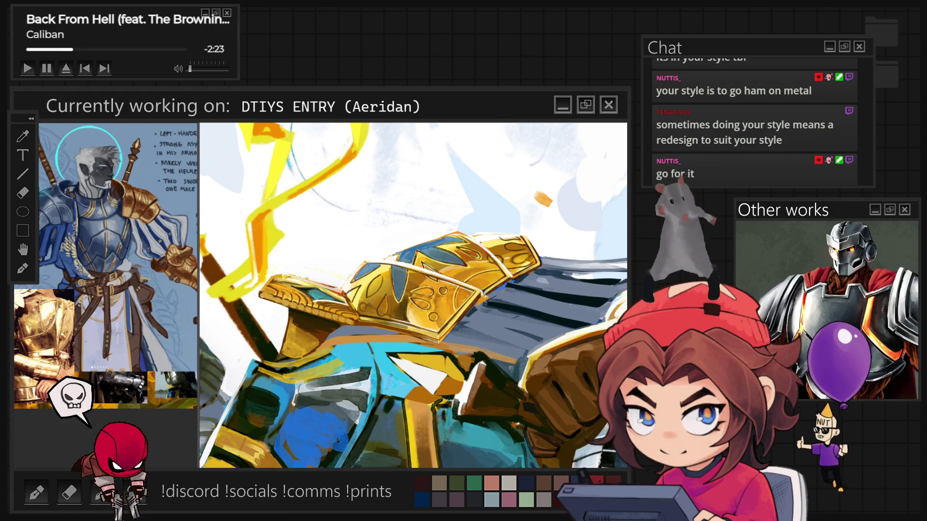
Rotate the canvas for the pauldron, fit the whole armored knight in view, then select all.
key(m)
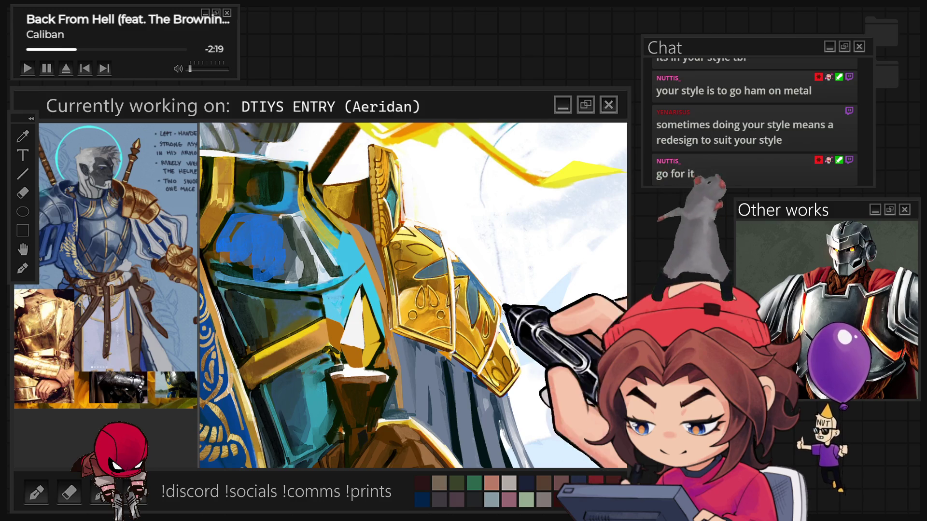
key(ctrl+0)
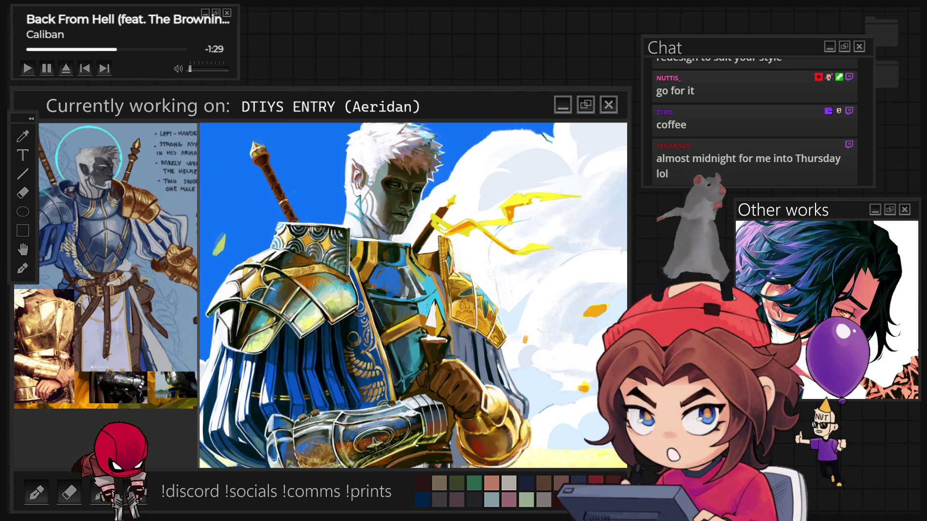
key(ctrl+a)
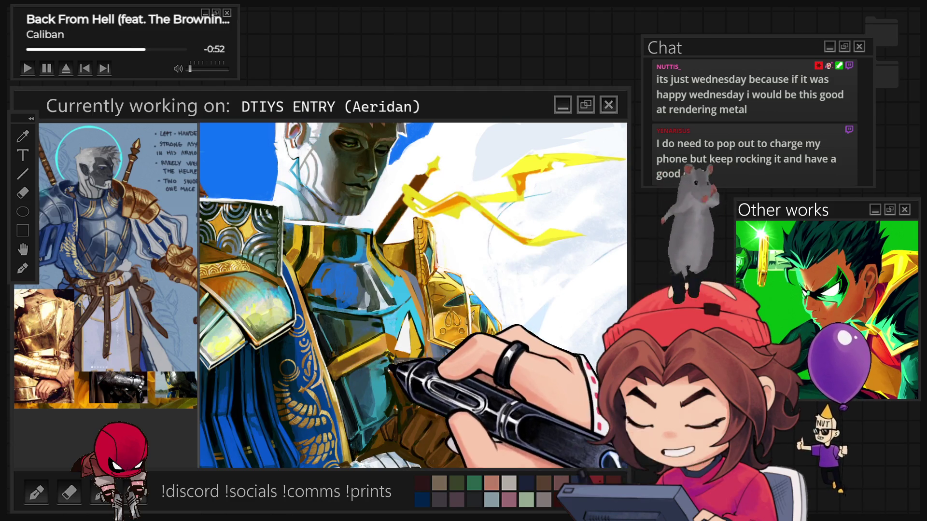
Fit the whole painting to the window, zoom in on the knight, then fit it again.
key(ctrl+0)
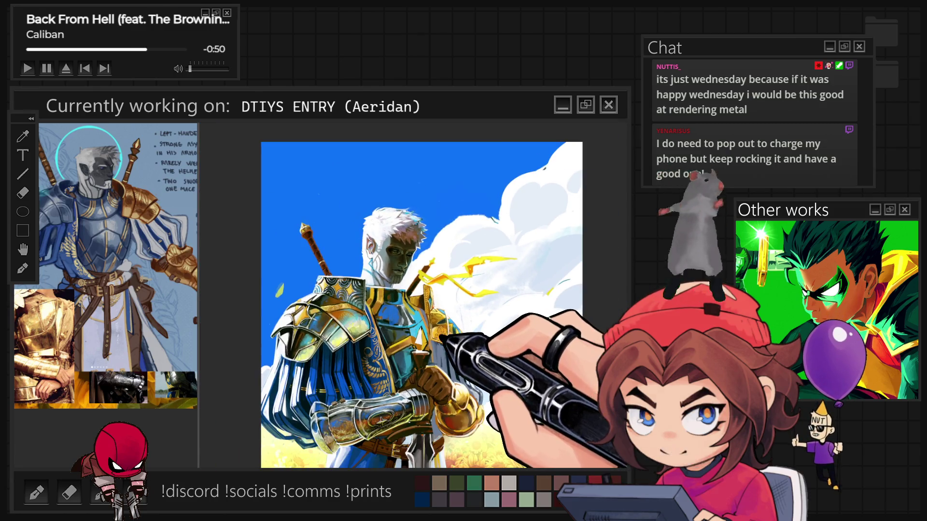
key(ctrl+plus)
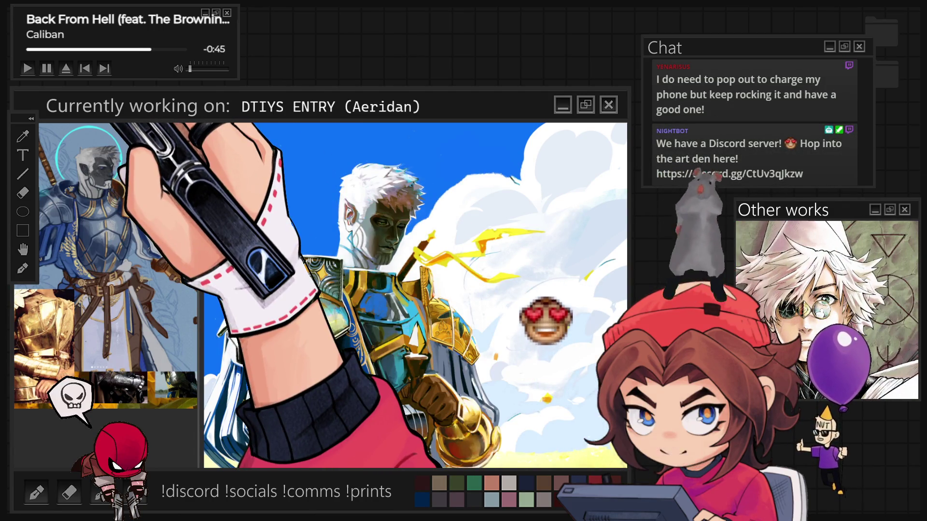
key(ctrl+0)
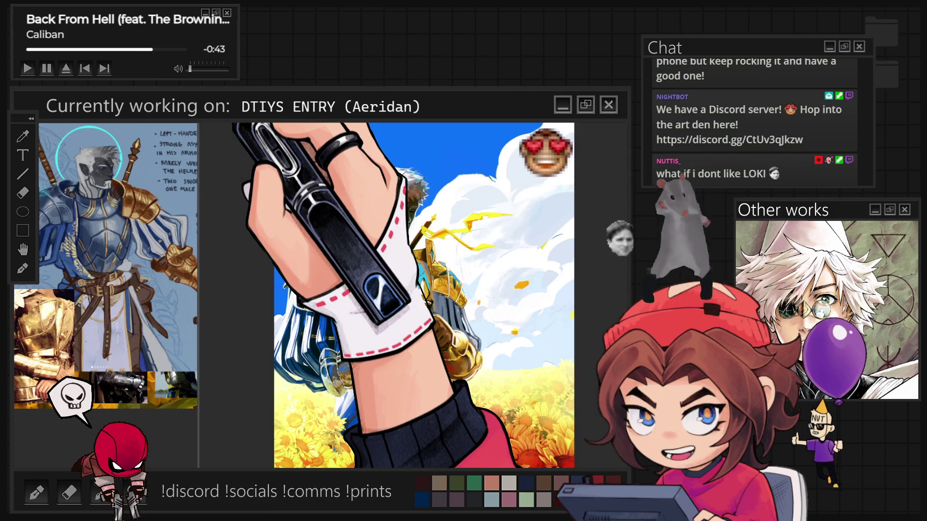
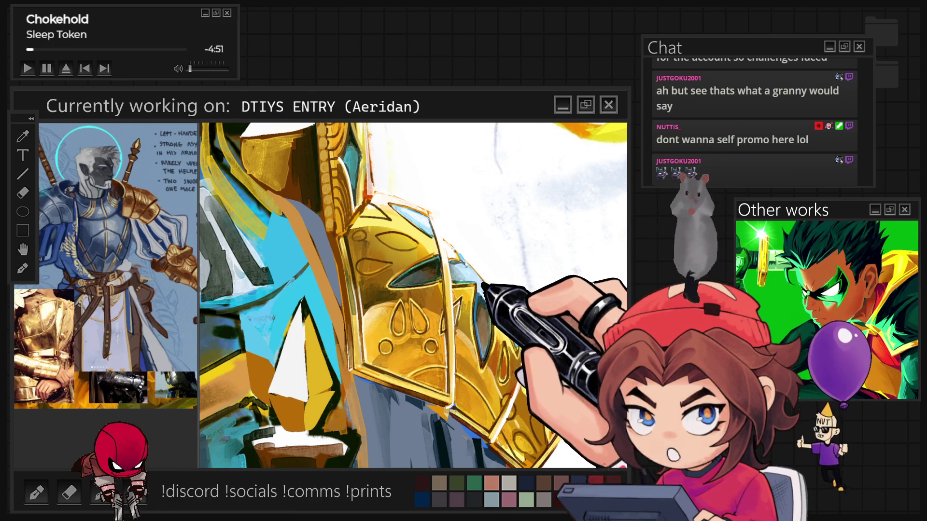
Rotate and rescale the canvas view so the armour shows larger and upright.
key(h)
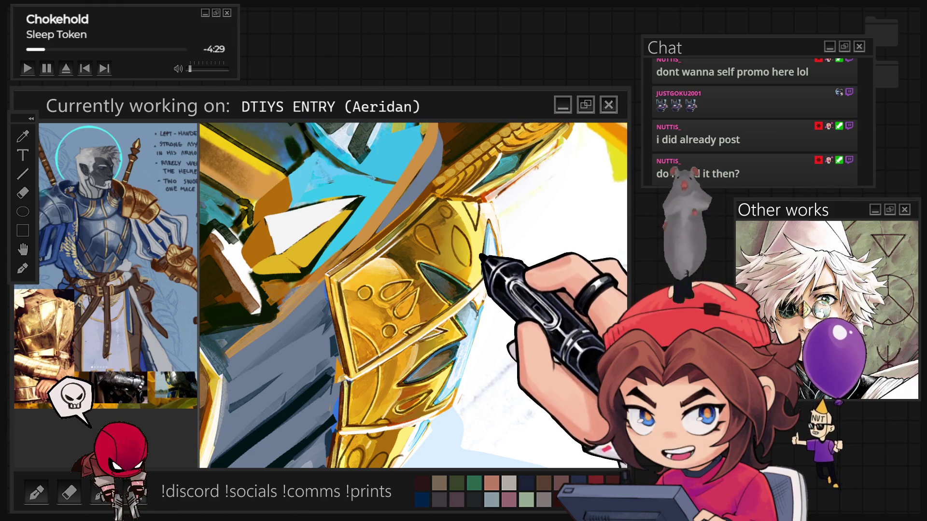
scroll(413, 295, down, 3)
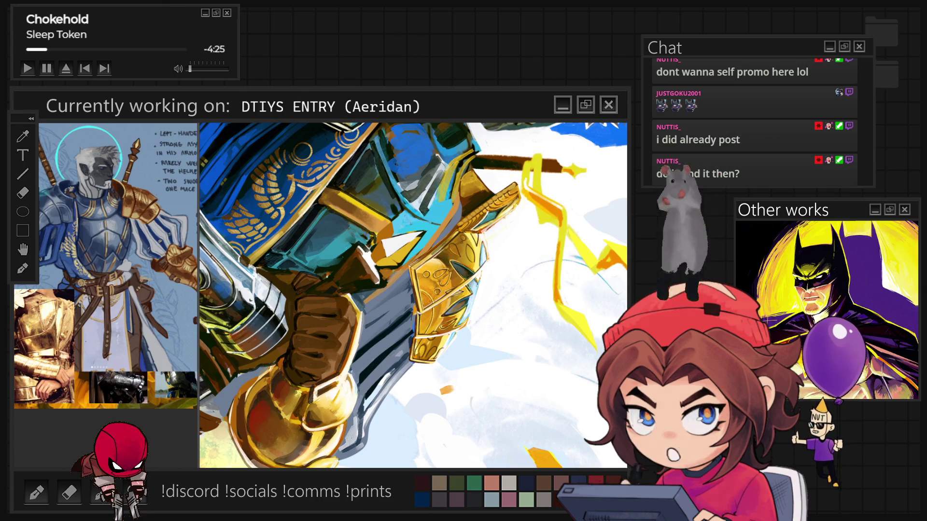
key(ctrl+1)
mouse_move(579, 201)
mouse_down()
mouse_move(425, 207)
mouse_move(356, 182)
mouse_move(445, 207)
mouse_move(355, 197)
mouse_move(292, 151)
mouse_move(463, 194)
mouse_up()
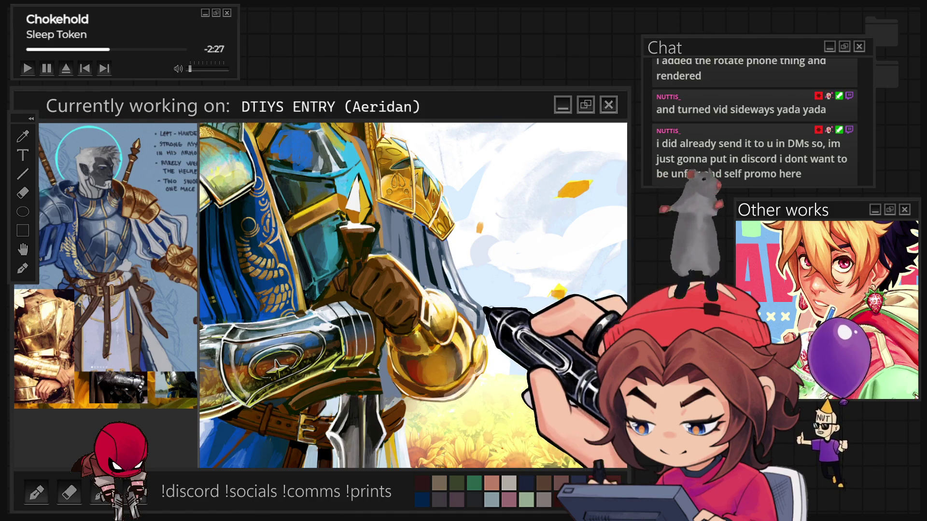
key(ctrl+0)
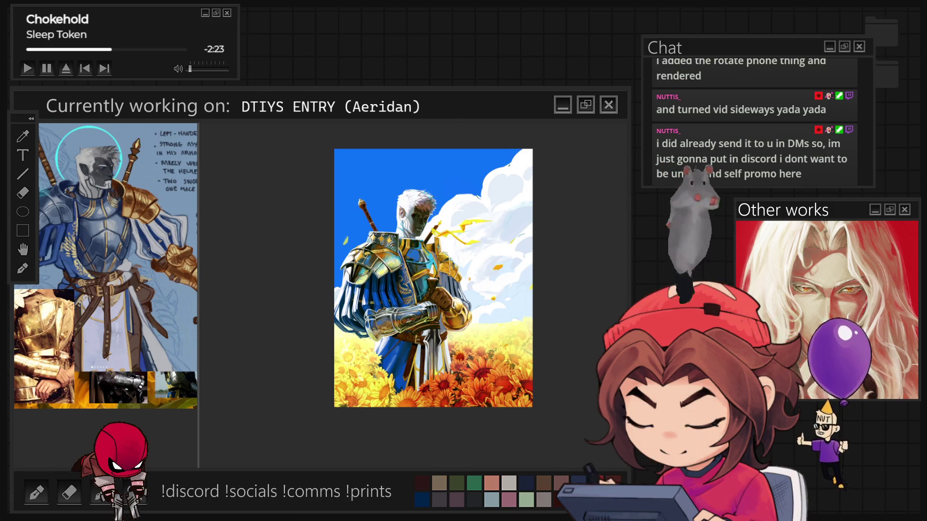
key(ctrl+y)
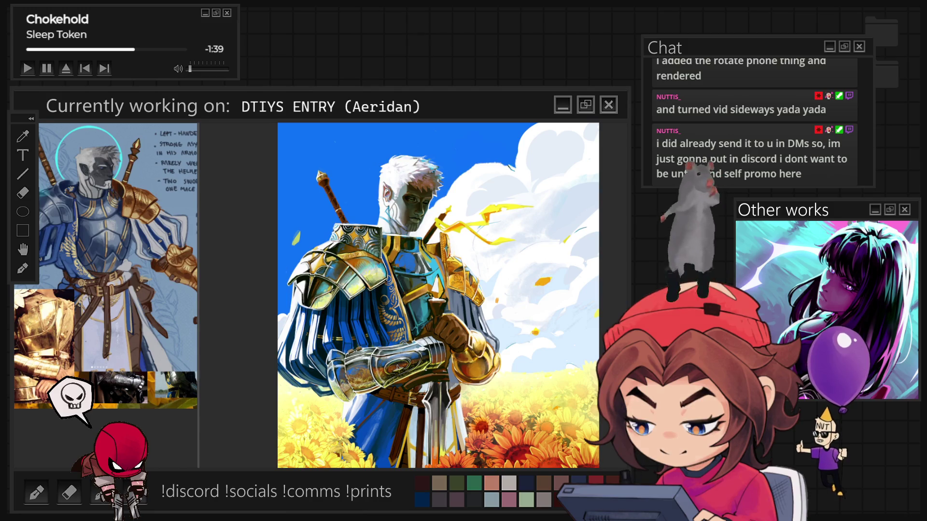
scroll(455, 248, up, 2)
scroll(453, 245, up, 5)
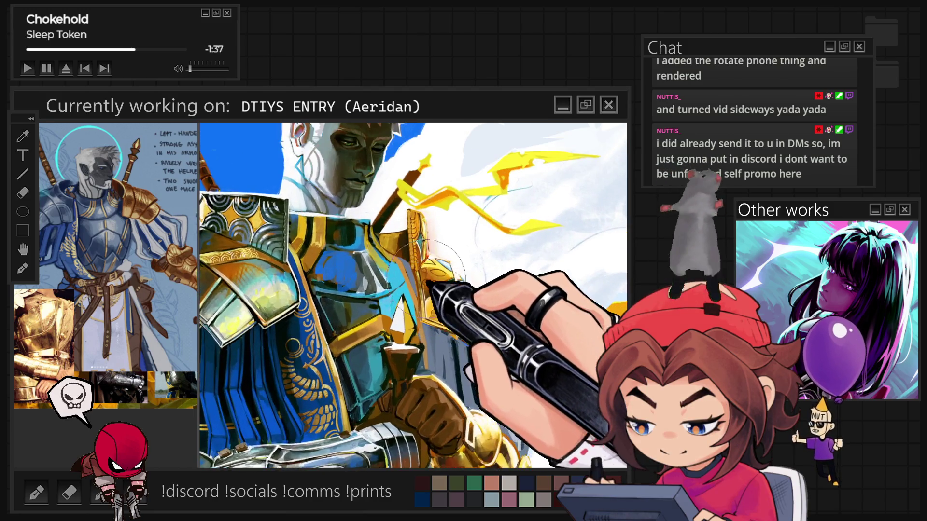
Zoom the canvas and rotate it so the armour sits at an angle.
scroll(433, 283, up, 2)
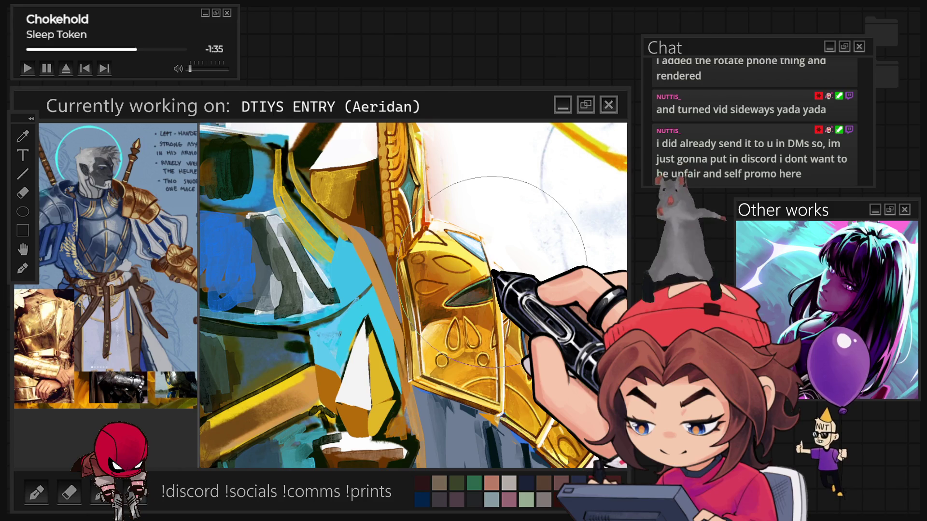
key(minus)
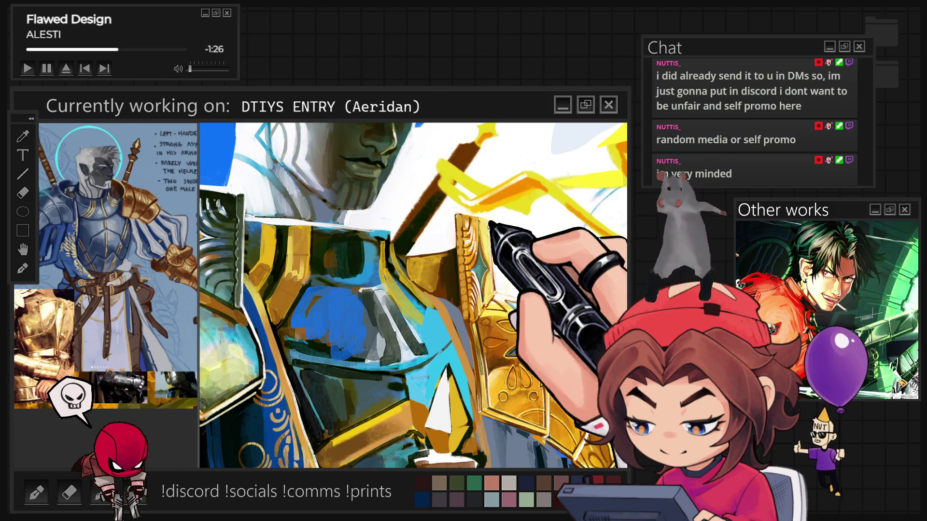
Zoom in and out around the gold armour strip beside the chest.
scroll(518, 201, down, 4)
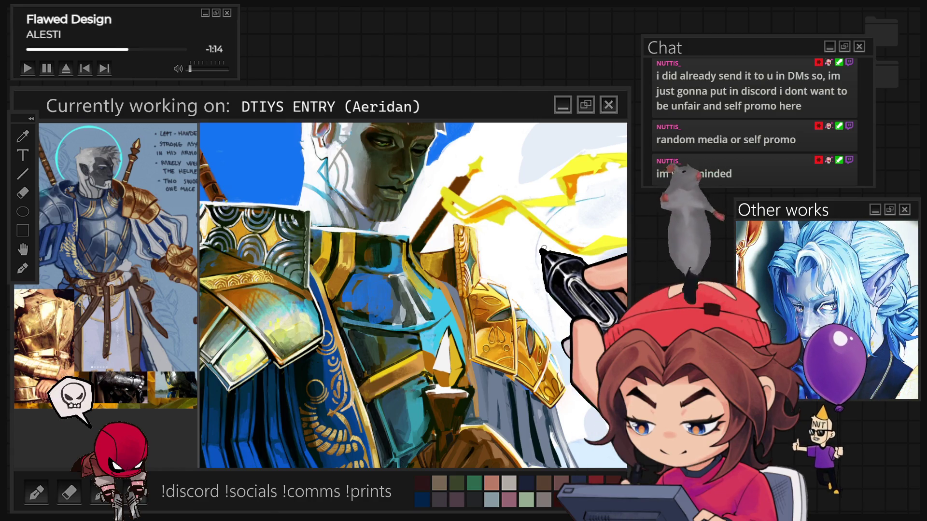
scroll(413, 296, down, 5)
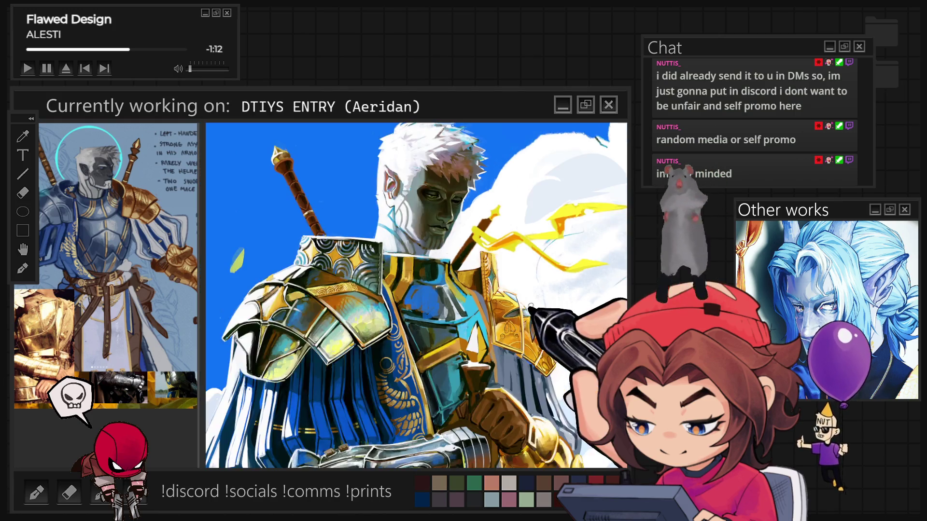
scroll(534, 266, up, 5)
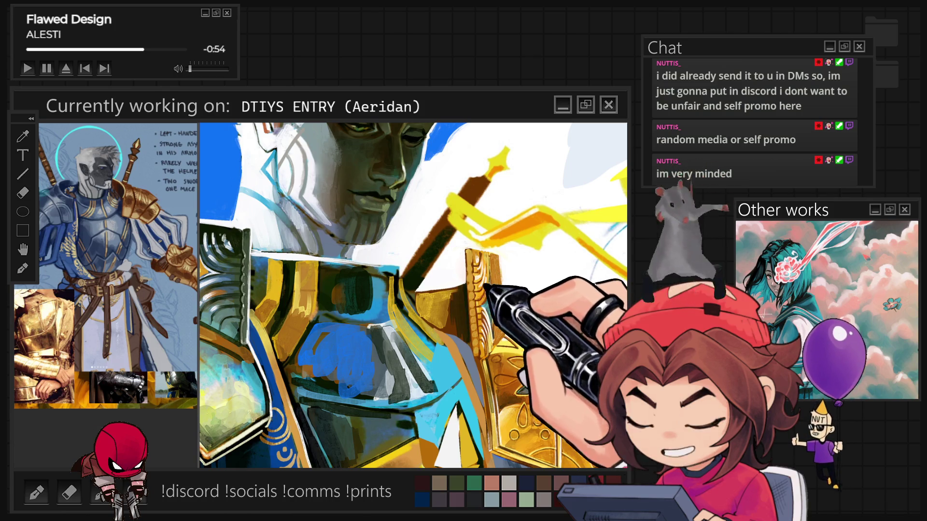
scroll(476, 293, up, 2)
scroll(582, 367, up, 2)
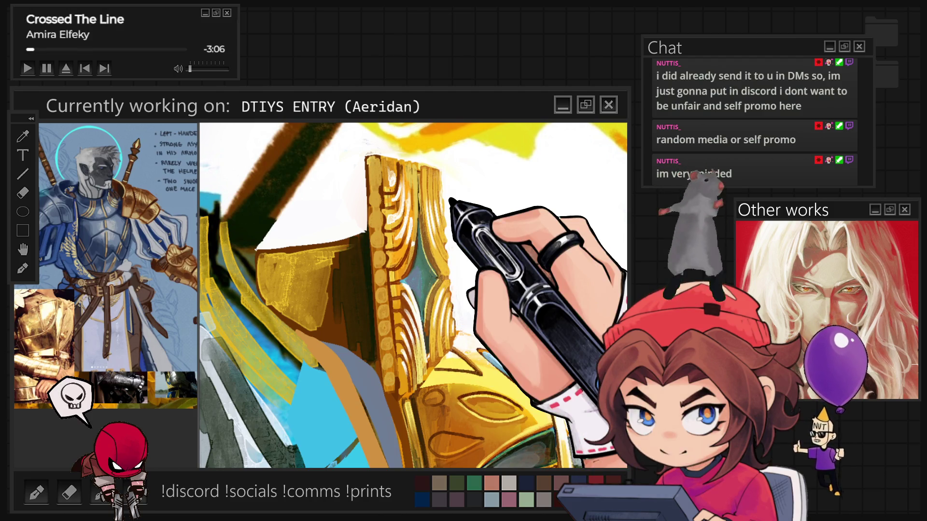
scroll(413, 294, down, 2)
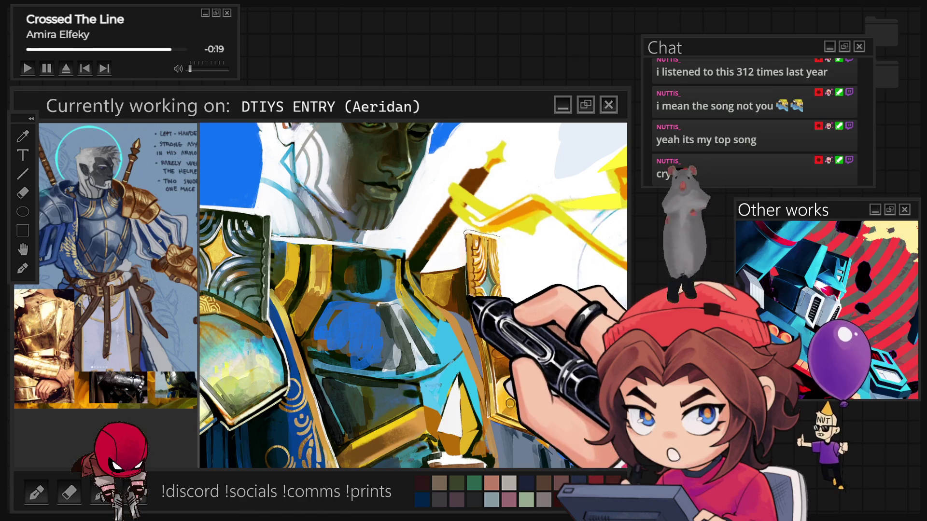
Lasso-select the gold ornament to the right of the chest.
drag(476, 333, 504, 299)
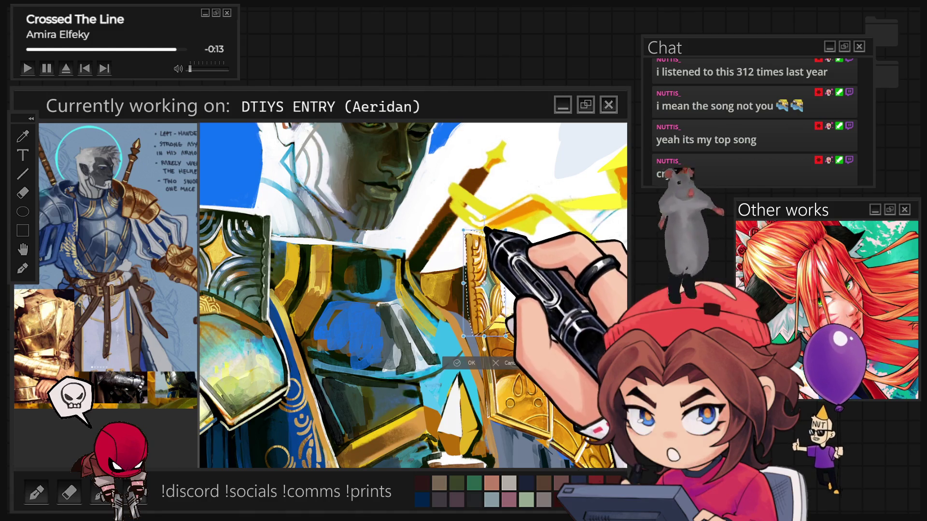
Lean the gold ornament's top edge to the right and commit the transform.
drag(508, 235, 513, 233)
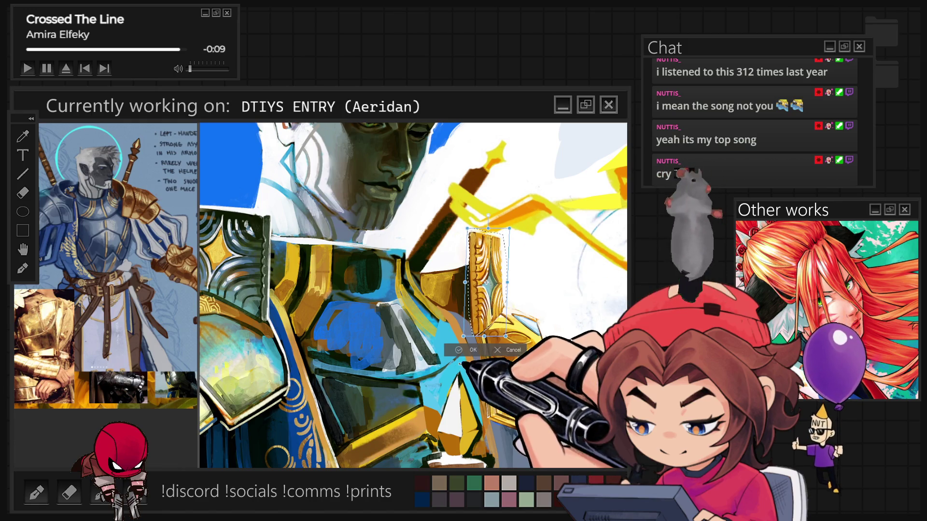
key(Return)
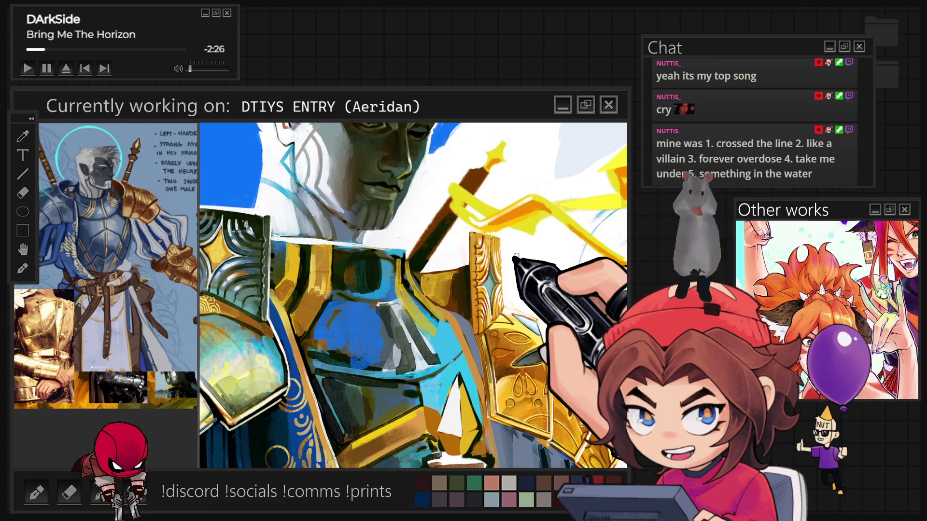
scroll(515, 255, up, 3)
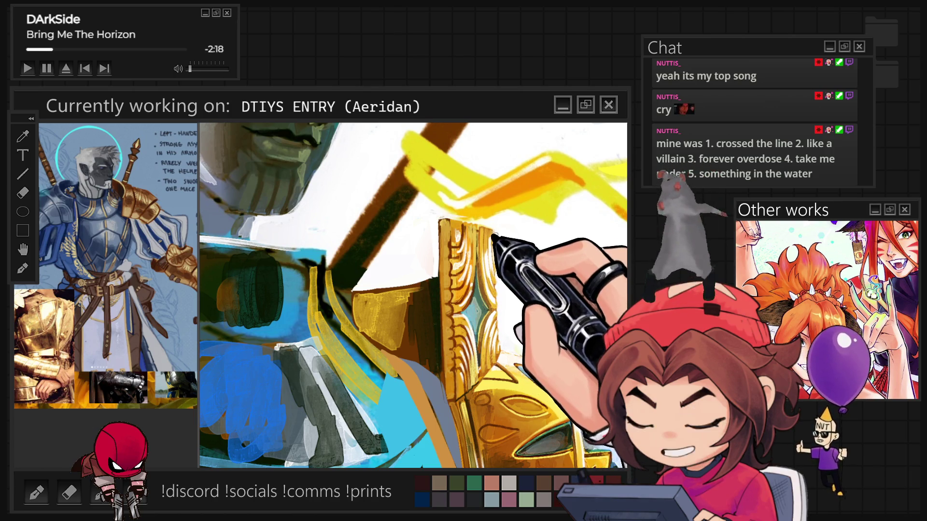
Zoom out to the whole knight against the sky, then back in on face and shoulder.
scroll(413, 295, up, 5)
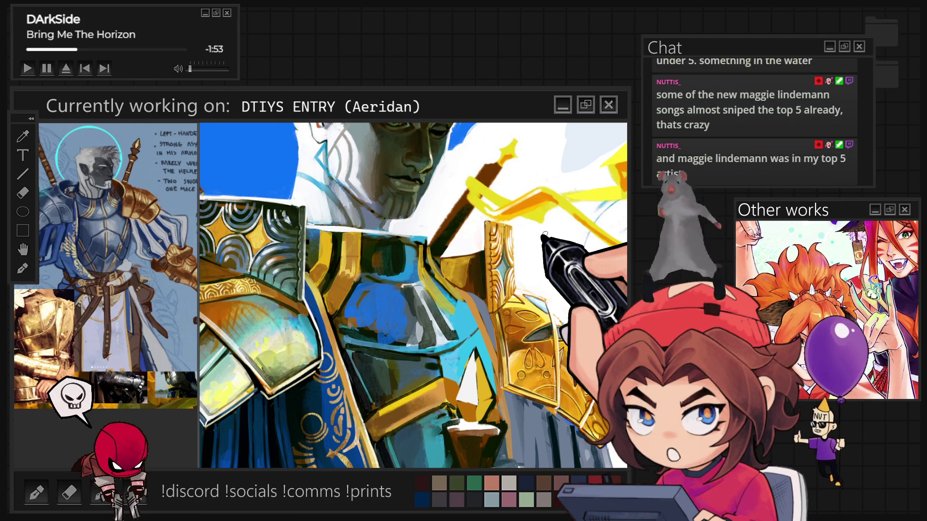
scroll(412, 295, up, 3)
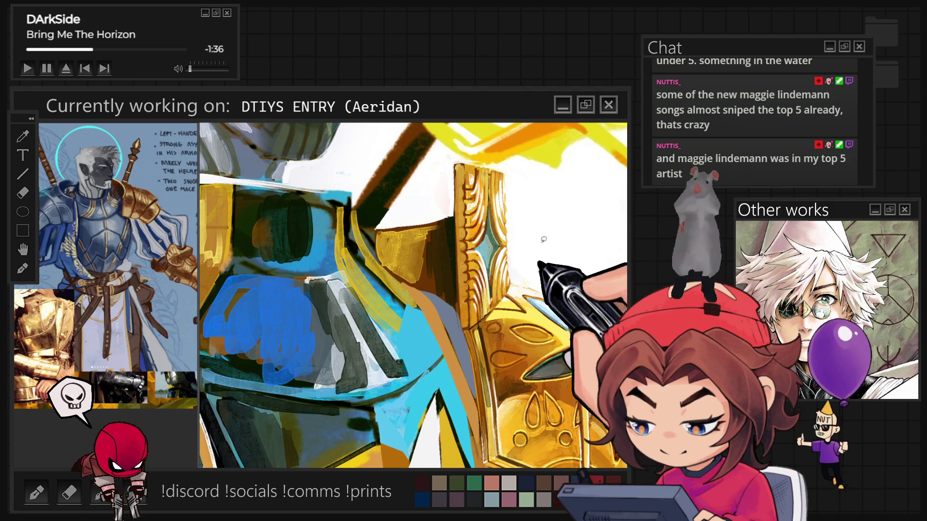
key(ctrl+minus)
key(ctrl+minus)
key(ctrl+minus)
key(ctrl+minus)
key(ctrl+plus)
key(ctrl+plus)
key(ctrl+plus)
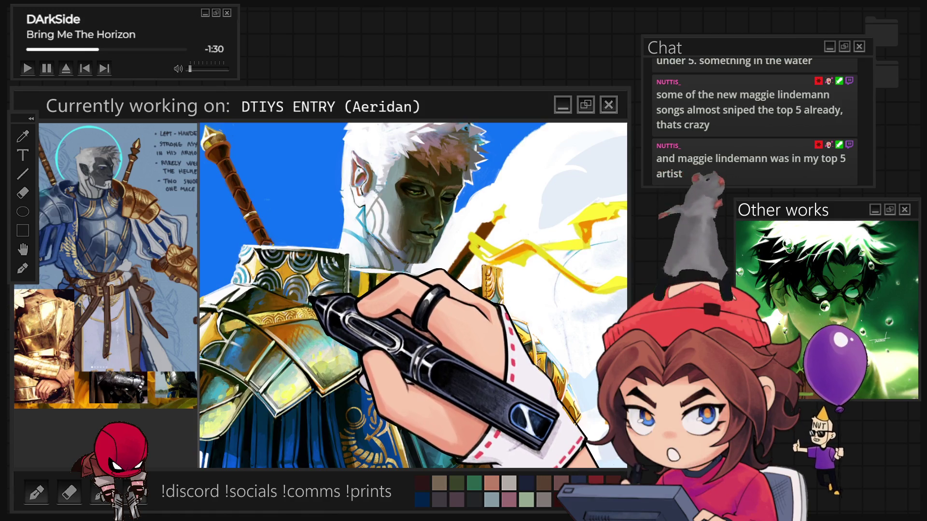
key(ctrl+plus)
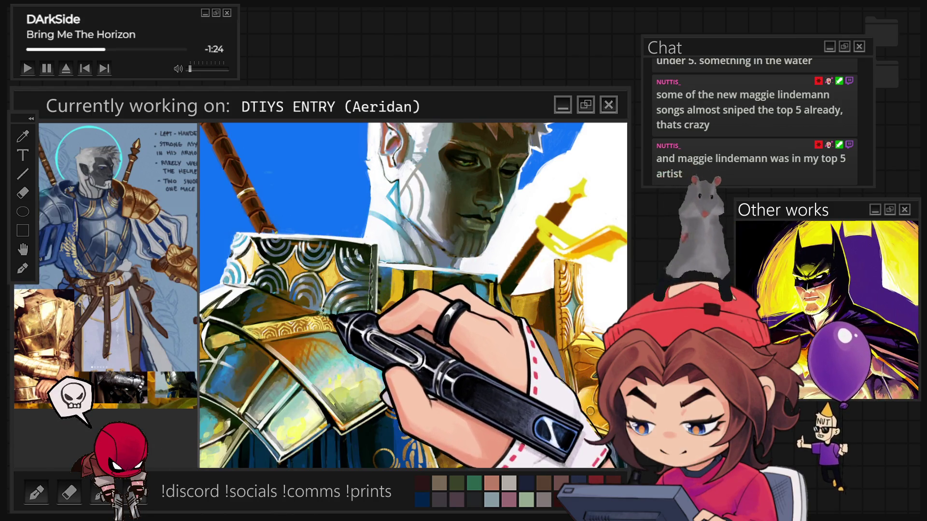
Lasso the shoulder pauldron and bring up a Free Transform around it.
mouse_move(231, 282)
mouse_down()
mouse_move(233, 241)
mouse_move(364, 242)
mouse_up()
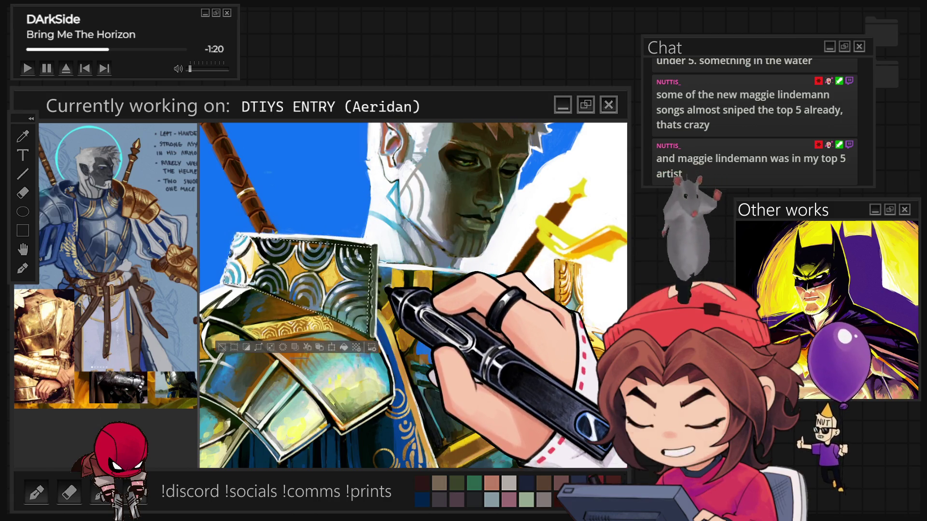
click(331, 347)
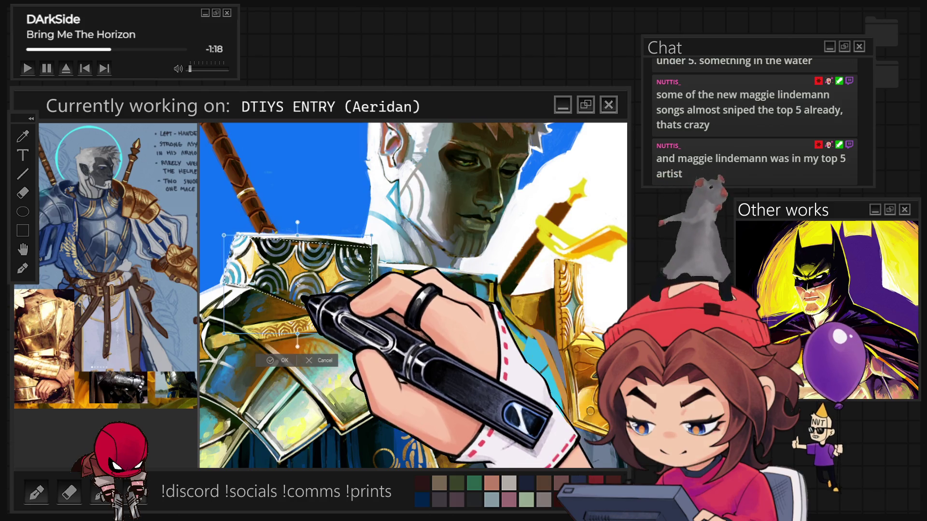
click(312, 360)
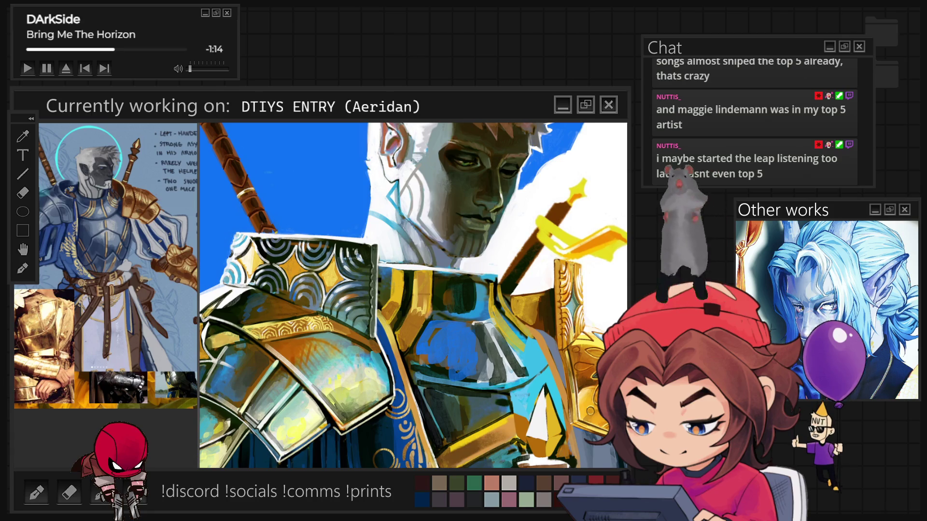
key(ctrl+t)
Skew the lower corner outward, widen it rightward, lean the top left, and apply.
drag(372, 333, 384, 357)
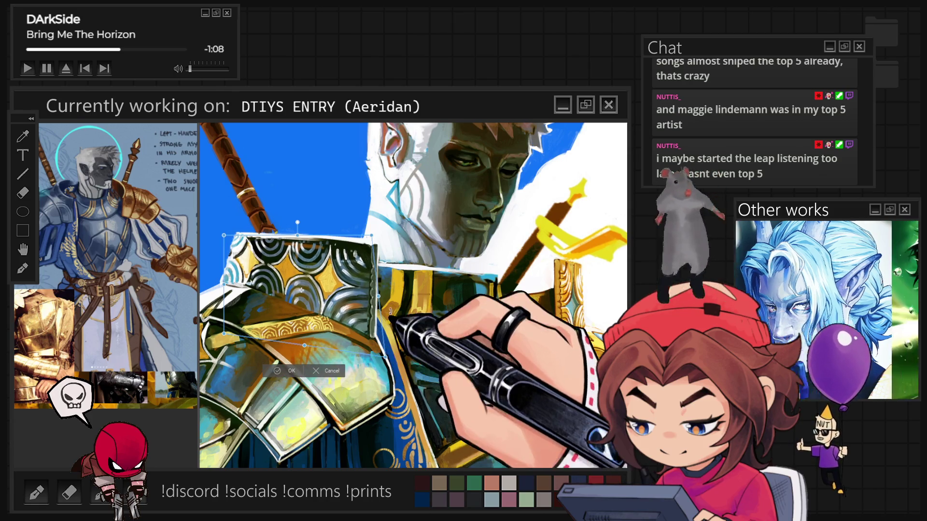
drag(378, 296, 388, 299)
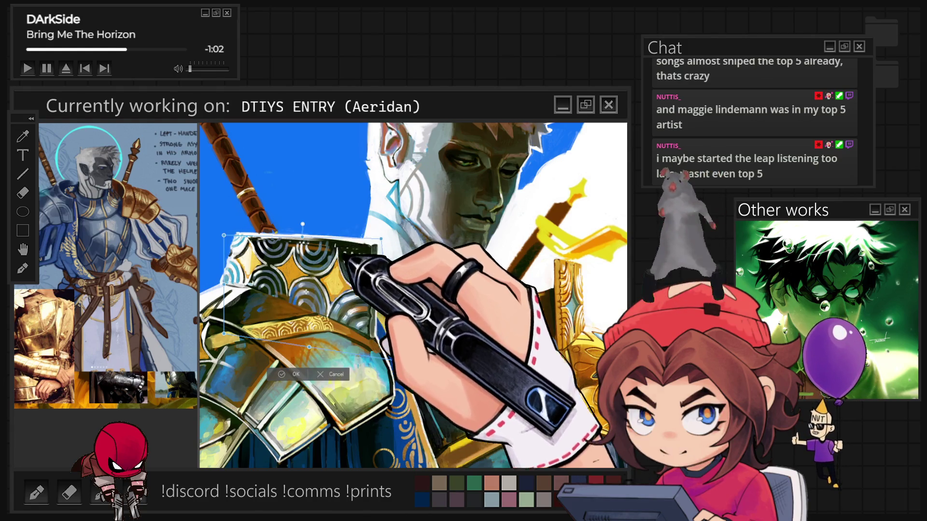
drag(303, 236, 299, 233)
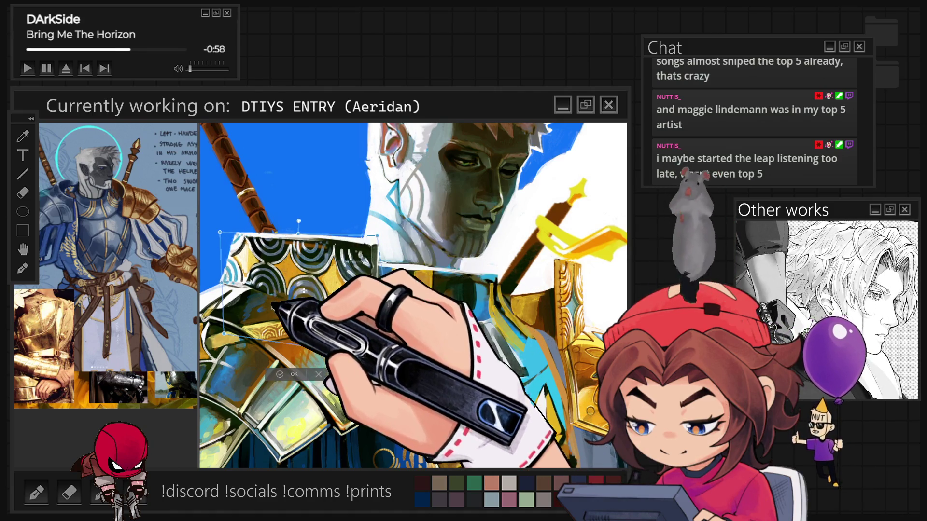
click(279, 374)
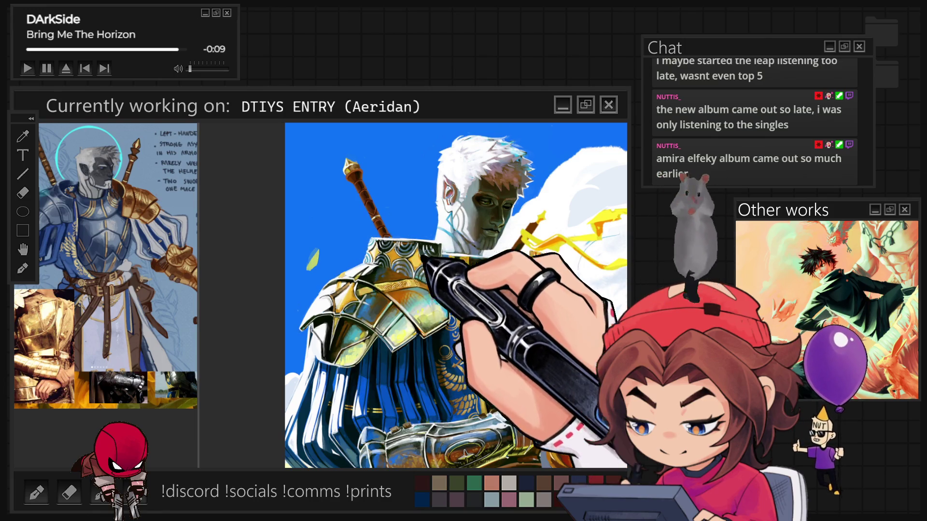
Zoom out from the pauldron to view the upper body.
scroll(381, 227, up, 3)
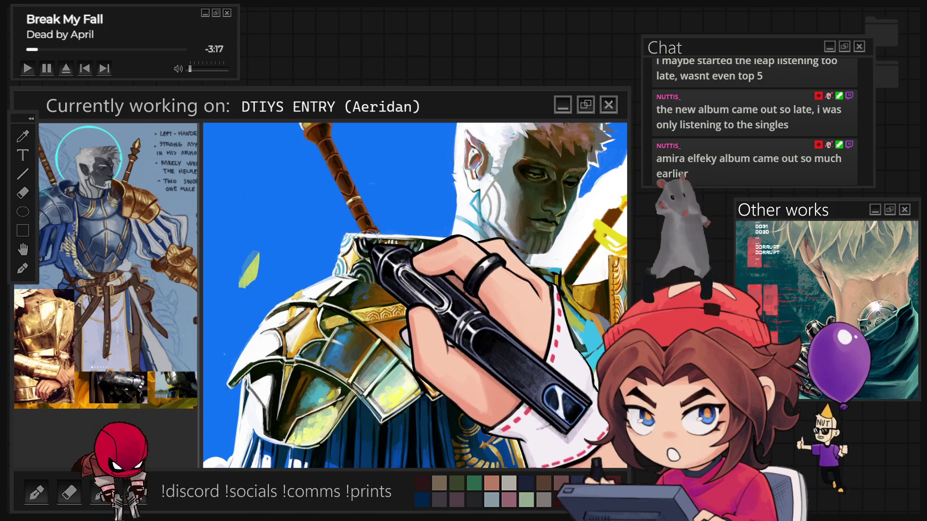
Zoom out to the whole head, then back in on the shoulder armour and face.
key(ctrl+minus)
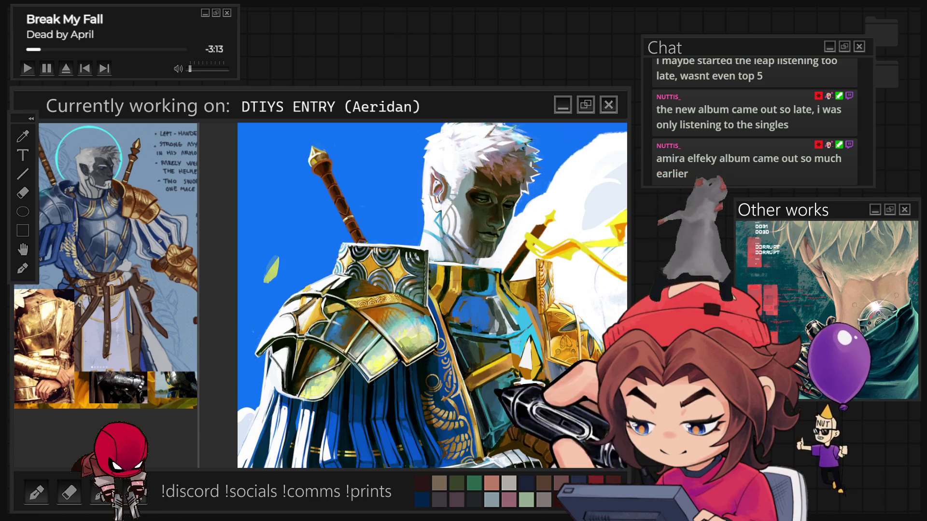
key(ctrl+plus)
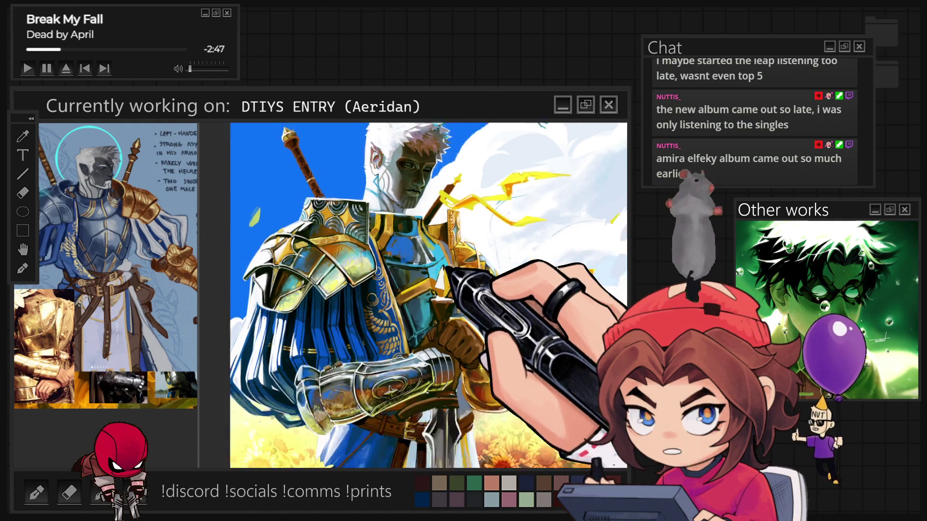
Zoom between the full canvas and the knight's torso, ending on the whole figure.
scroll(502, 198, down, 5)
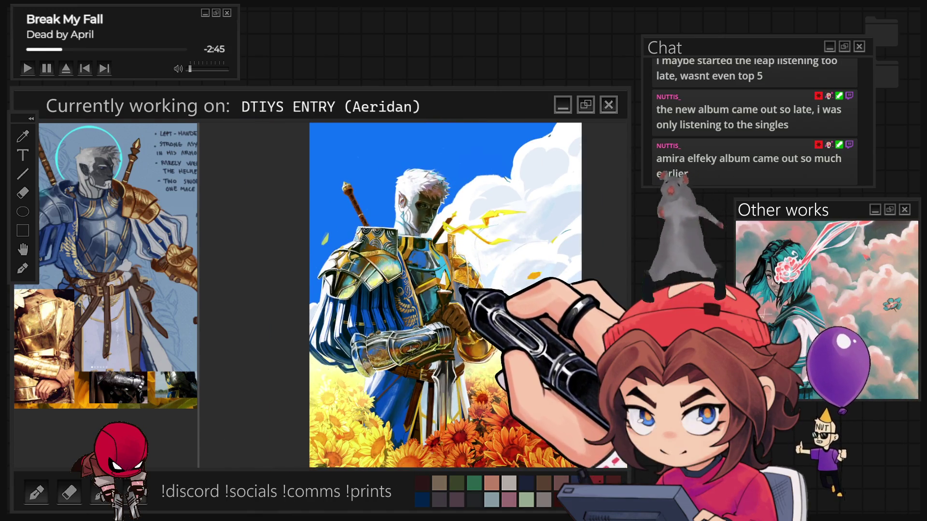
scroll(475, 299, up, 5)
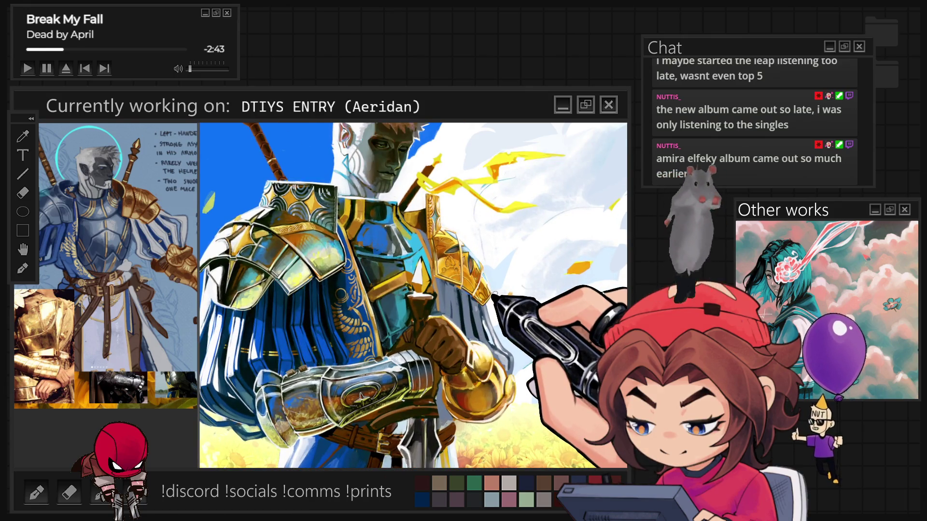
scroll(492, 296, up, 2)
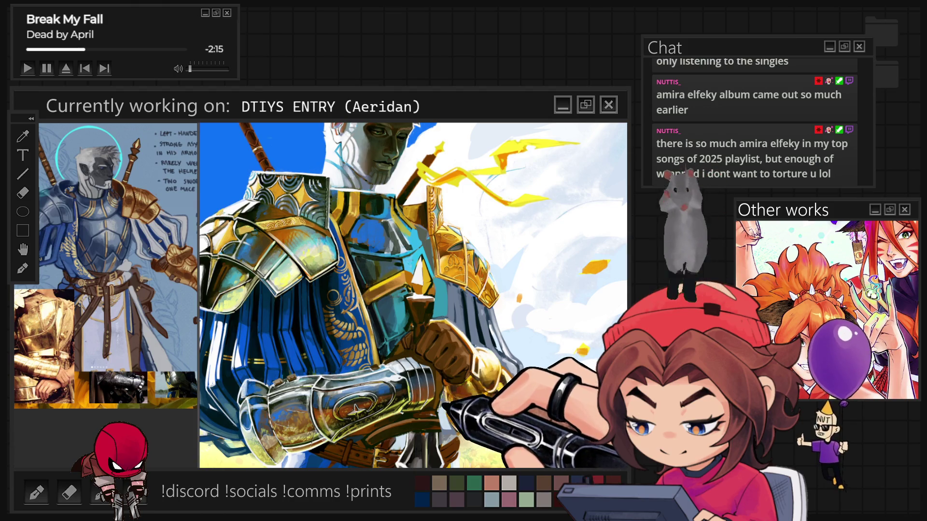
key(ctrl+minus)
key(ctrl+minus)
key(ctrl+minus)
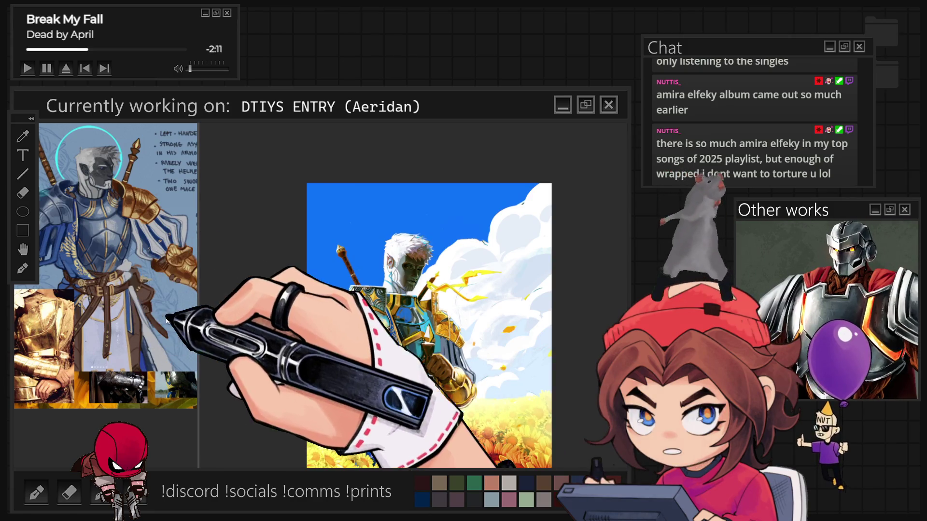
Zoom in and add a thin dark stroke near the knight's gauntlet.
scroll(452, 422, up, 1)
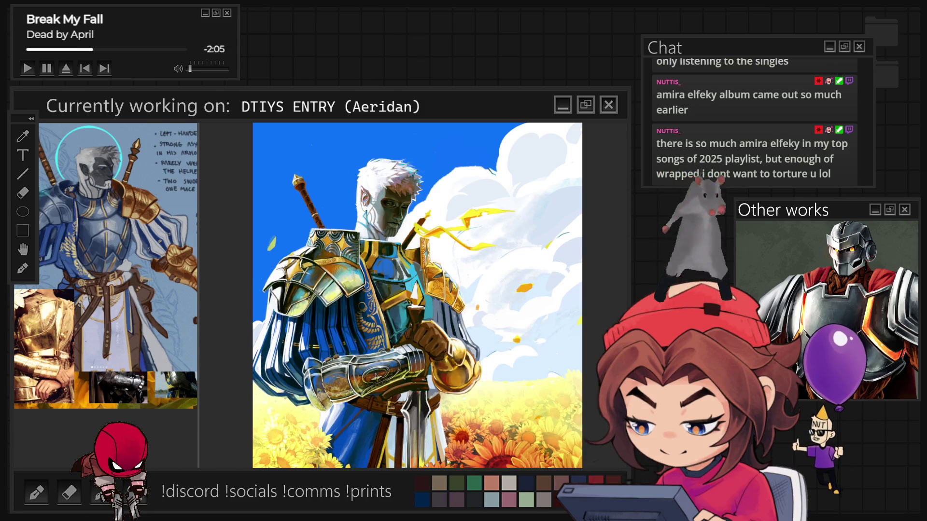
scroll(441, 398, up, 1)
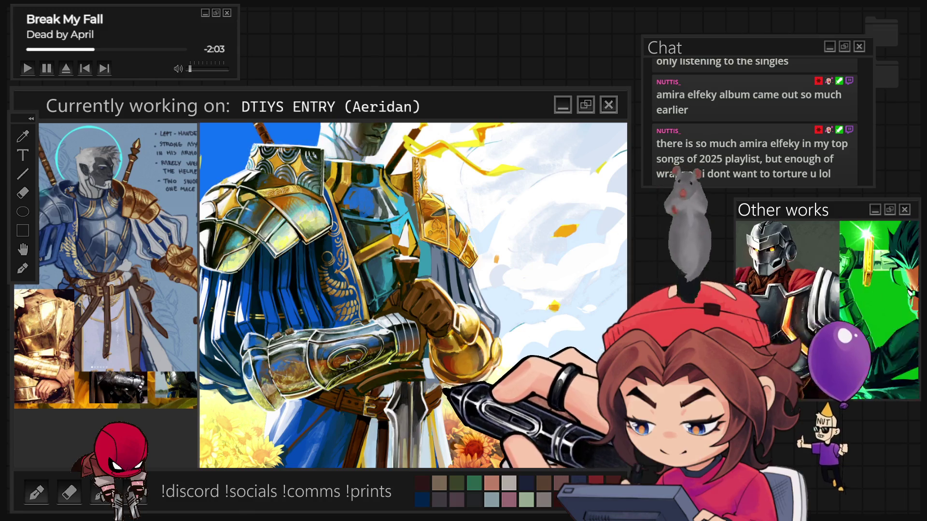
drag(452, 383, 458, 419)
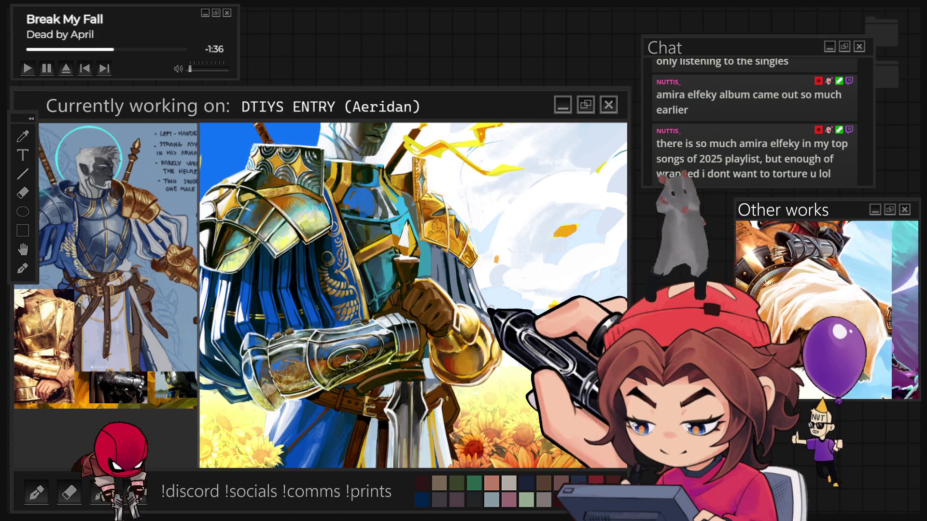
Fit the whole painting to the window, inspect the gauntlet up close, then fit again.
key(ctrl+0)
key(ctrl+0)
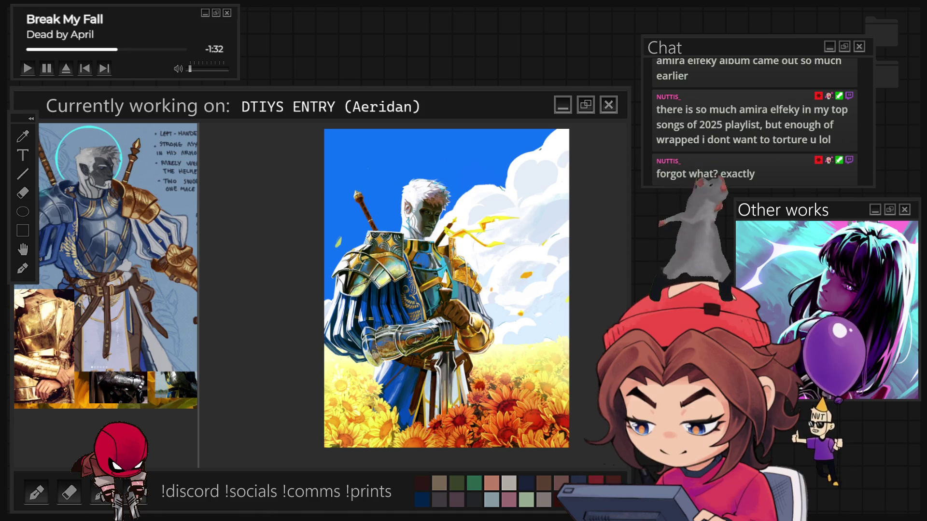
scroll(487, 369, up, 4)
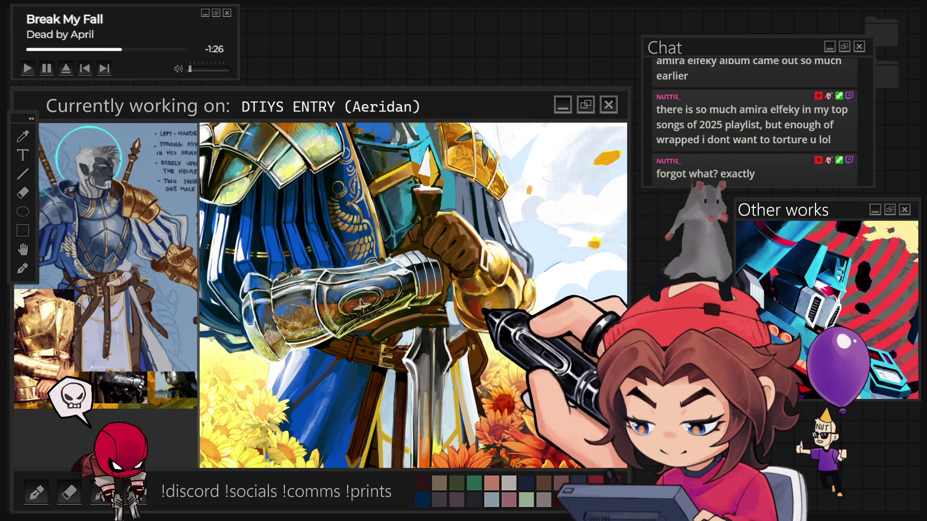
key(ctrl+0)
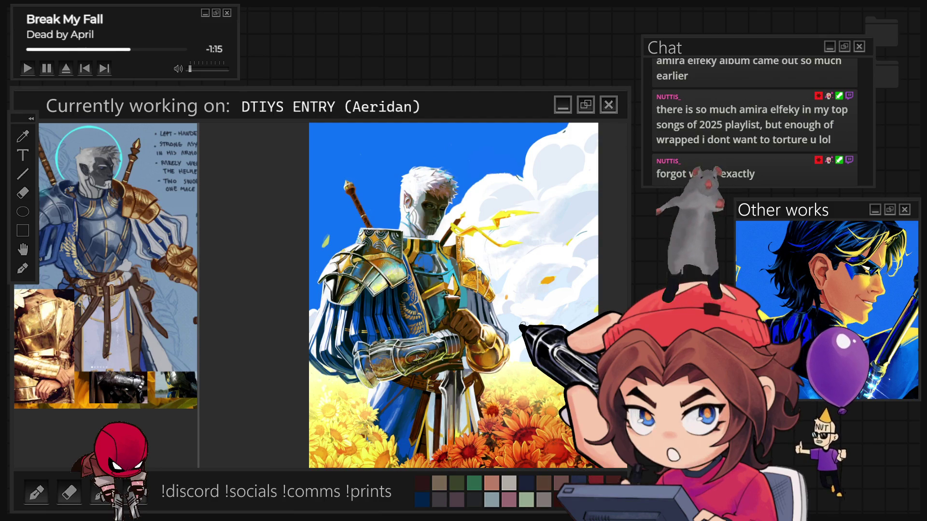
scroll(514, 341, up, 3)
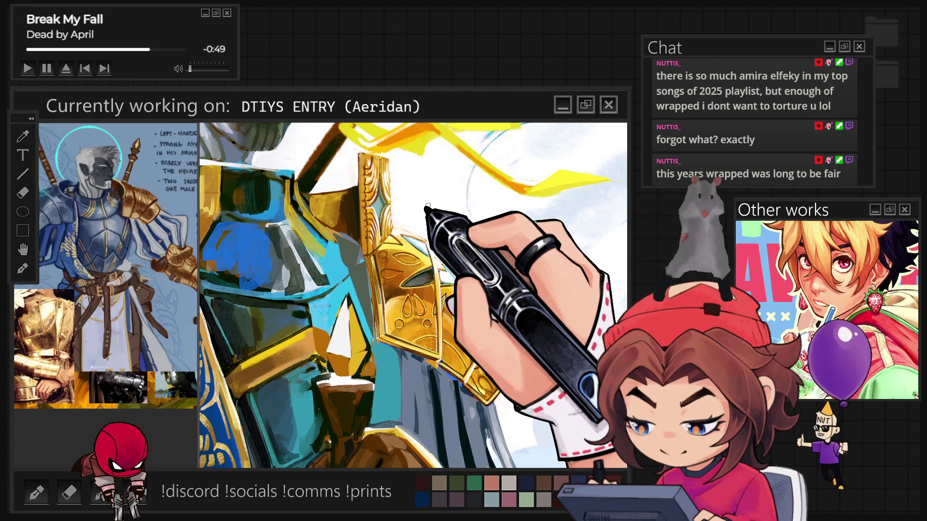
Zoom onto the shoulder pauldron and enlarge the brush for broad strokes over the gold plates.
scroll(427, 206, down, 3)
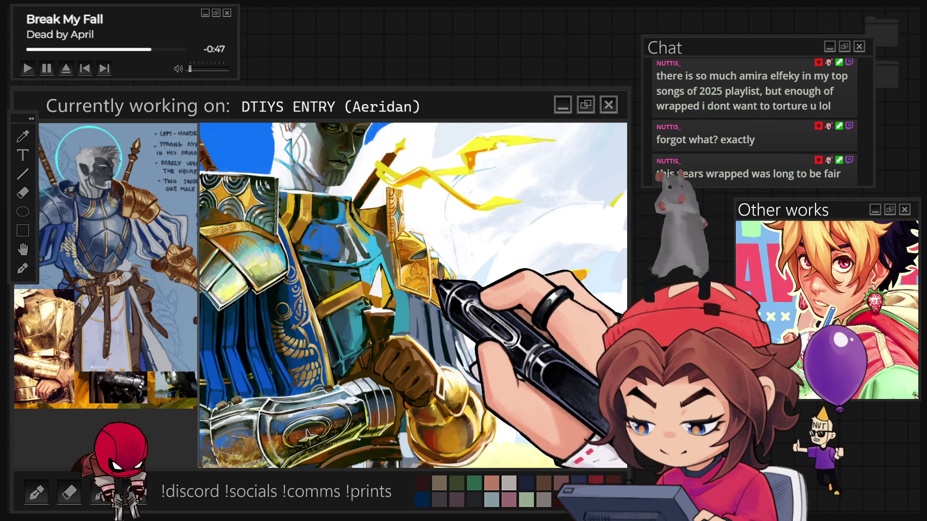
scroll(429, 266, up, 5)
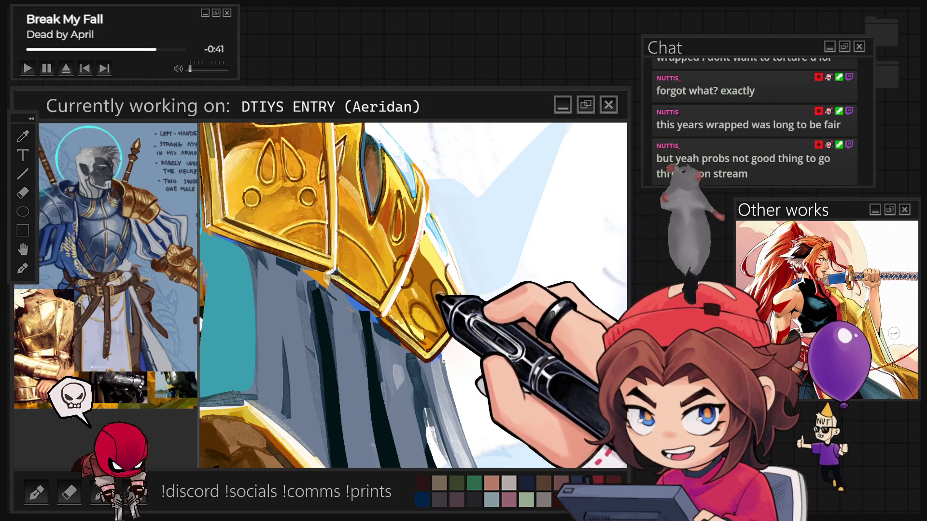
key(bracketright)
key(bracketright)
key(bracketright)
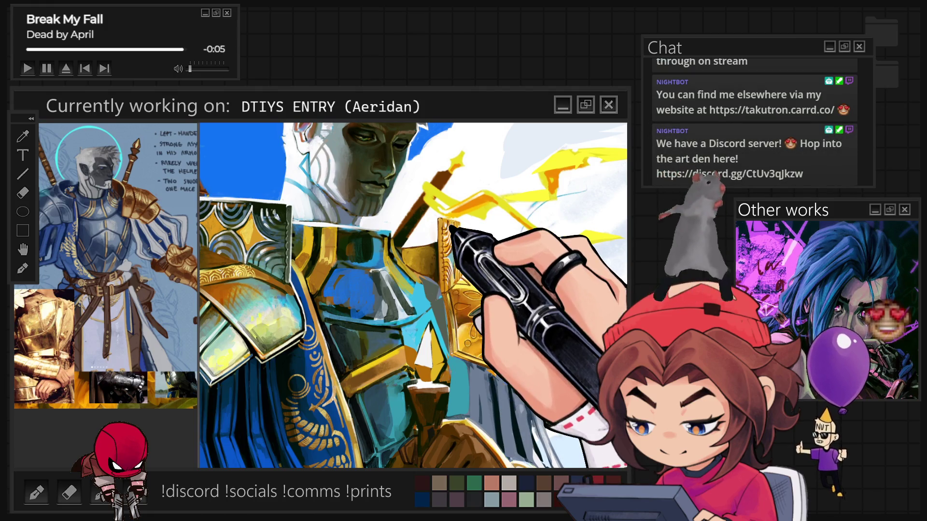
Zoom out, then close in on the silver gauntlet and fist gripping the sword hilt.
scroll(413, 295, down, 5)
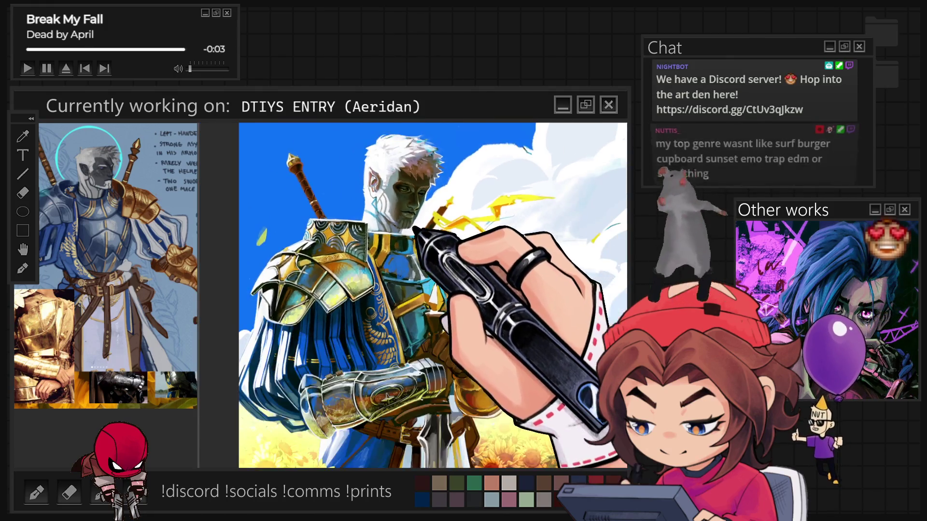
scroll(428, 295, up, 3)
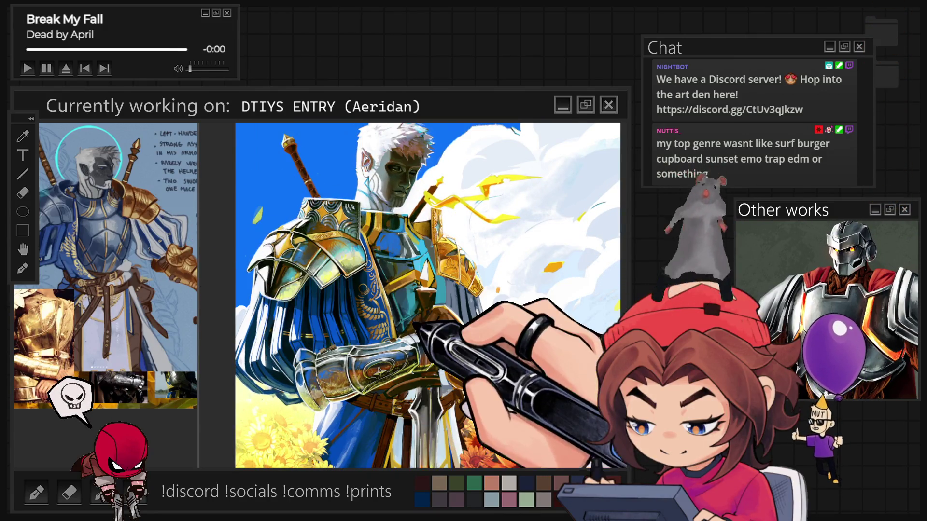
scroll(461, 376, up, 3)
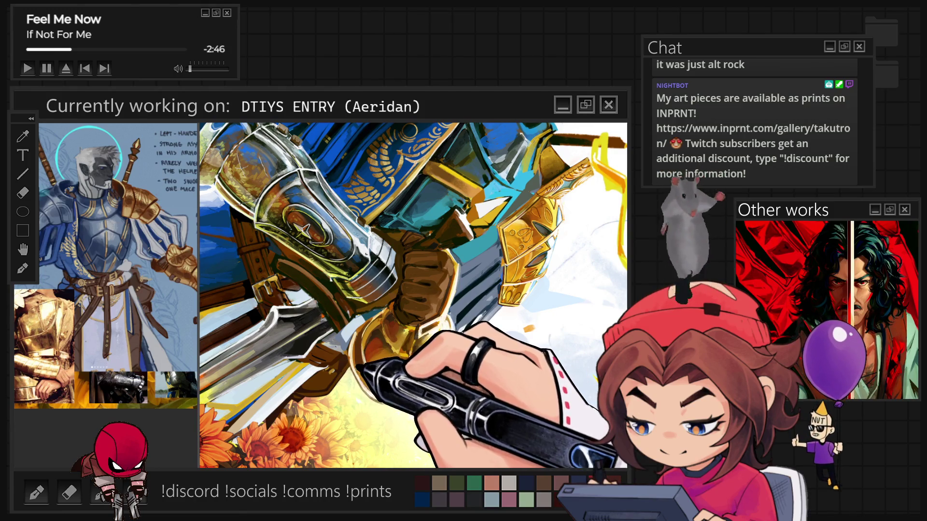
Tilt the canvas to paint the gauntlet, restore it upright, and zoom out to show armour and sky.
key(Escape)
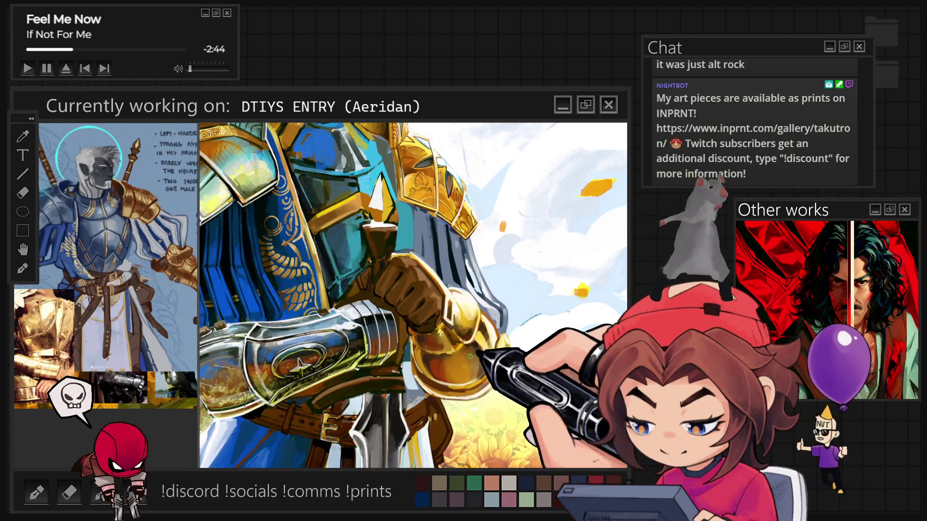
key(Escape)
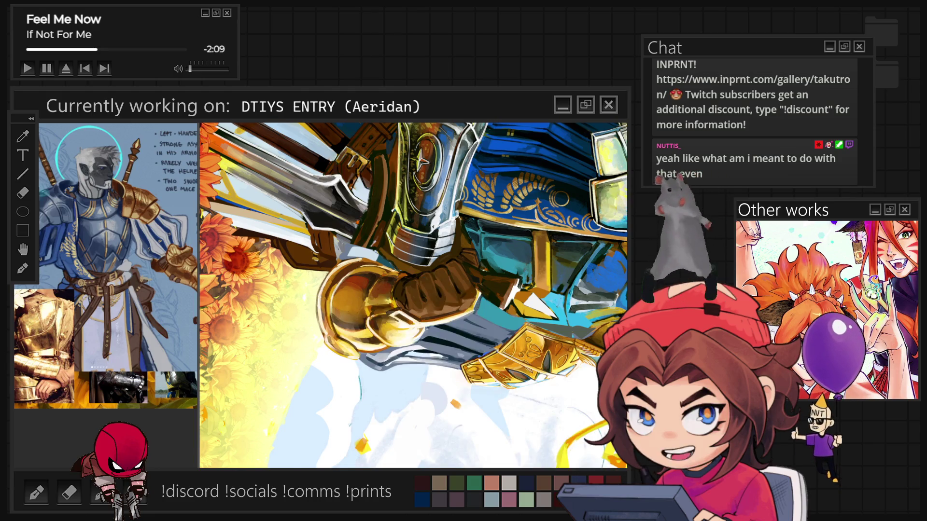
key(5)
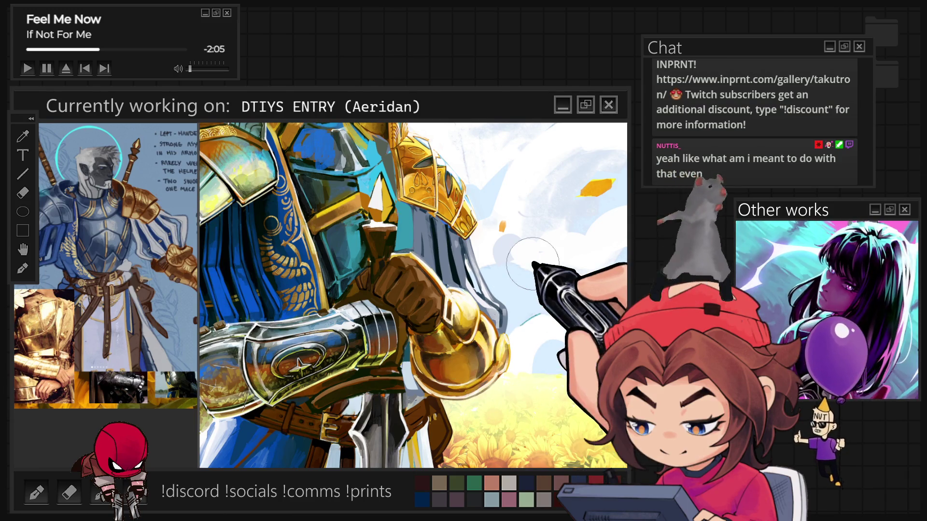
key(minus)
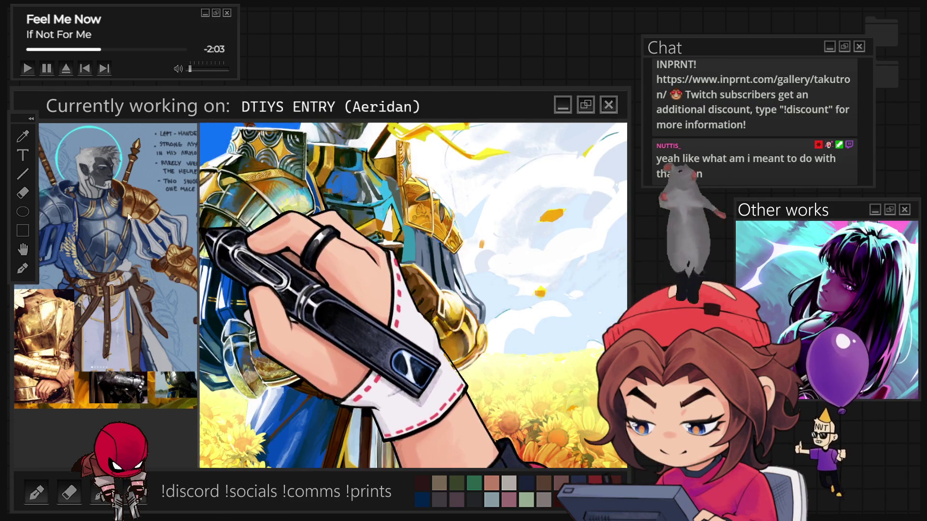
scroll(120, 215, up, 5)
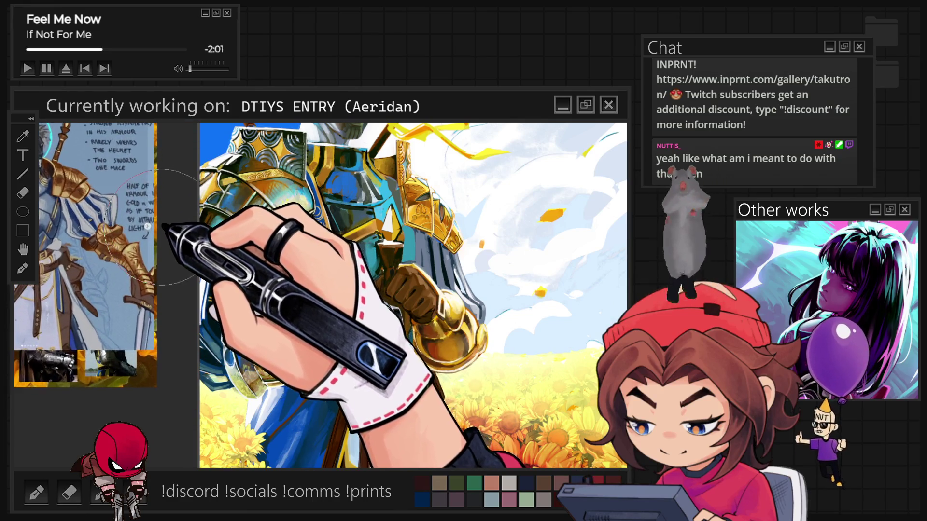
Zoom onto the reference sheet's armour notes and sample a colour from the gold sword pommel.
scroll(145, 225, up, 2)
scroll(459, 307, up, 3)
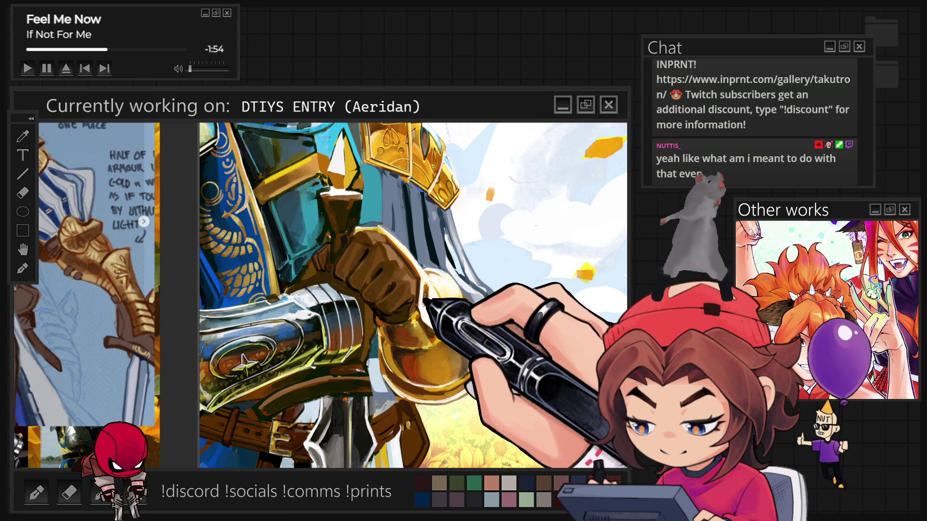
alt+click(429, 289)
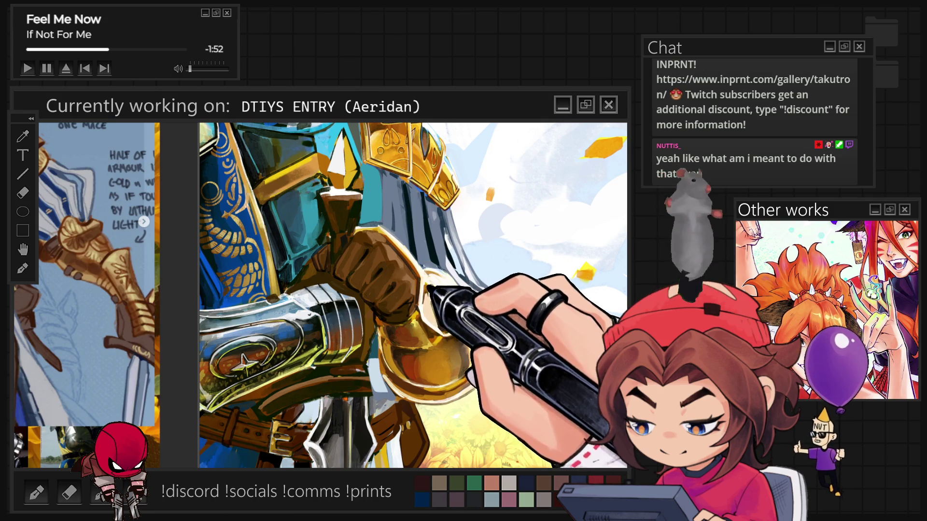
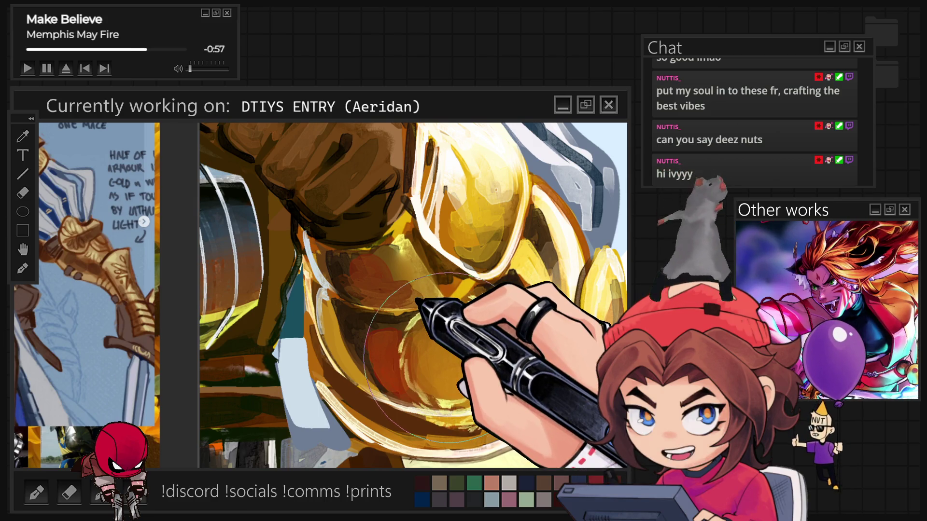
Paint gold and white highlights on the sword pommel and bracer with a smaller brush.
scroll(445, 355, down, 5)
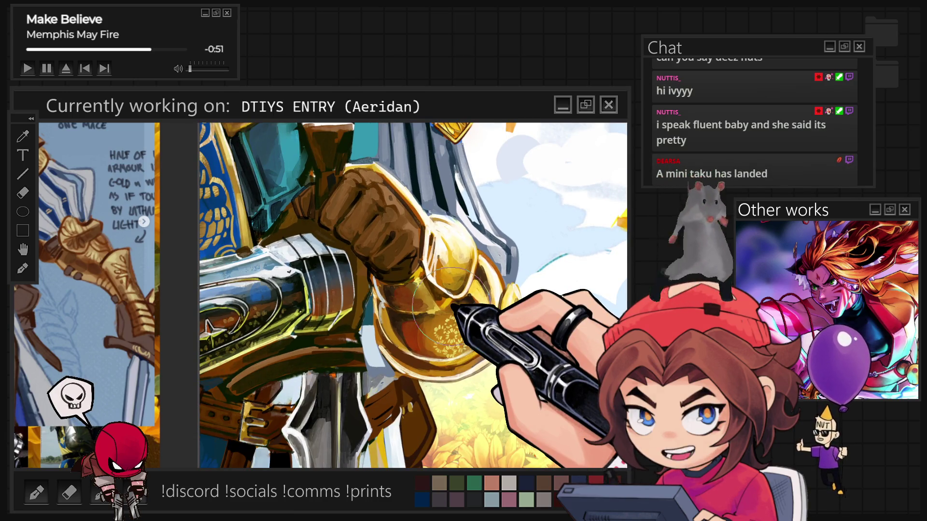
key(bracketleft)
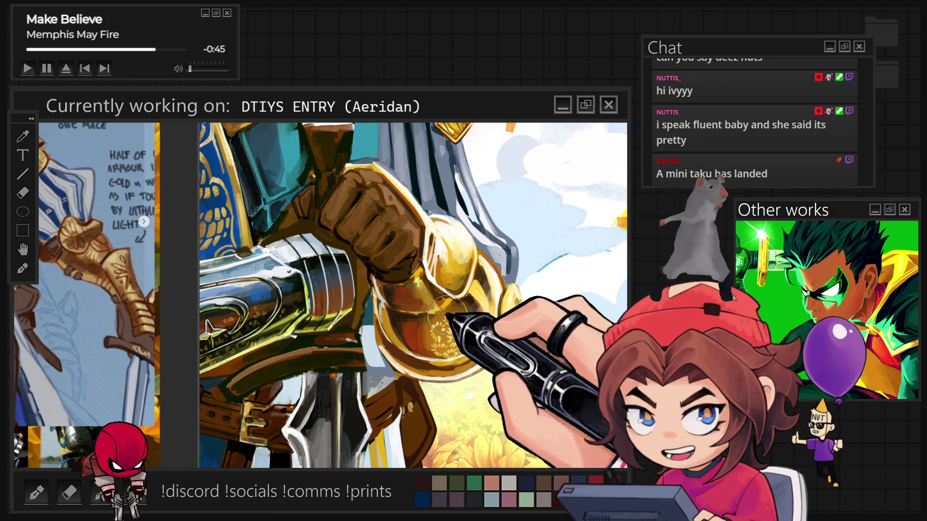
key(ctrl+0)
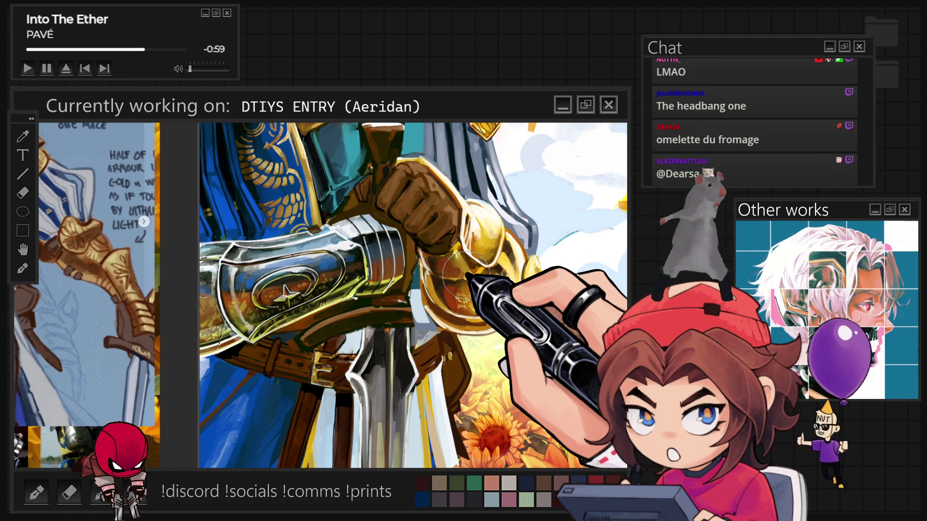
scroll(463, 274, up, 3)
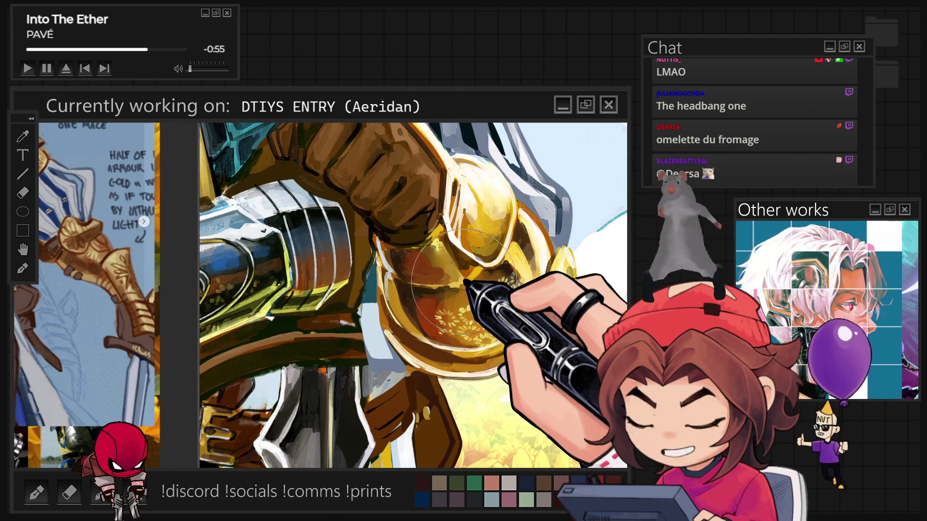
Paint small sunflower reflections into the lower gold pommel with a finer brush.
key(bracketleft)
key(bracketleft)
key(minus)
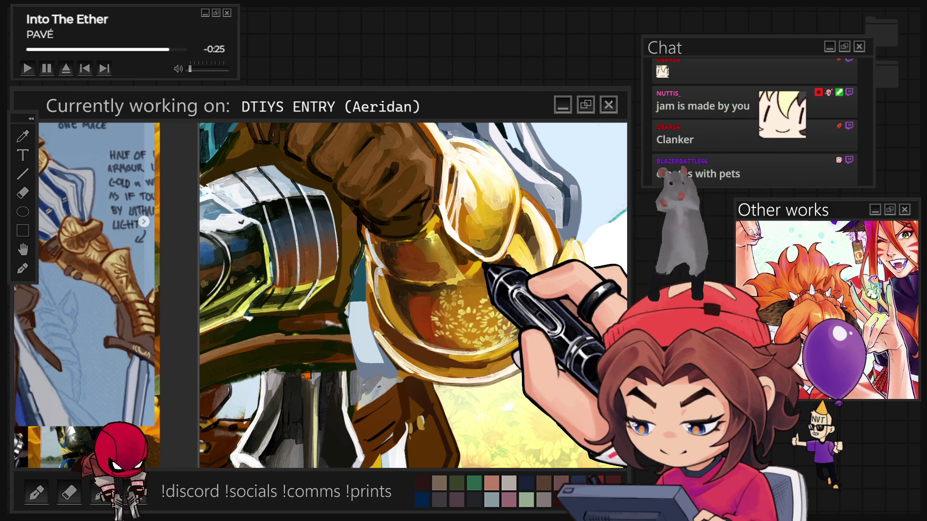
key(ctrl+minus)
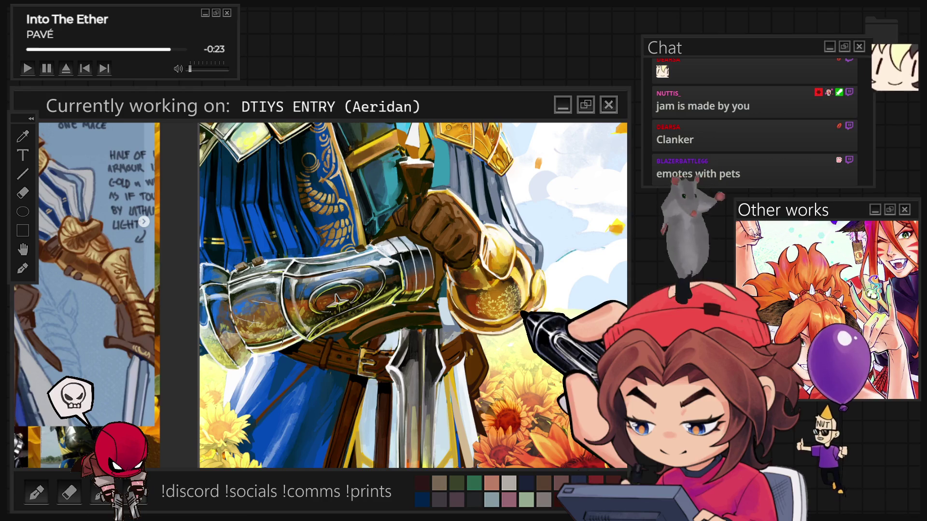
key(ctrl+plus)
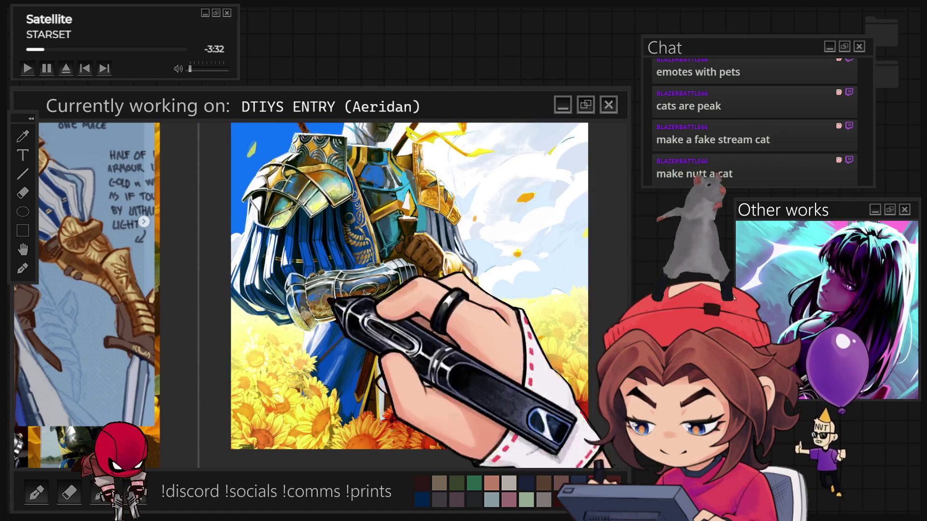
mouse_move(208, 186)
mouse_down()
mouse_move(408, 258)
mouse_move(425, 246)
mouse_up()
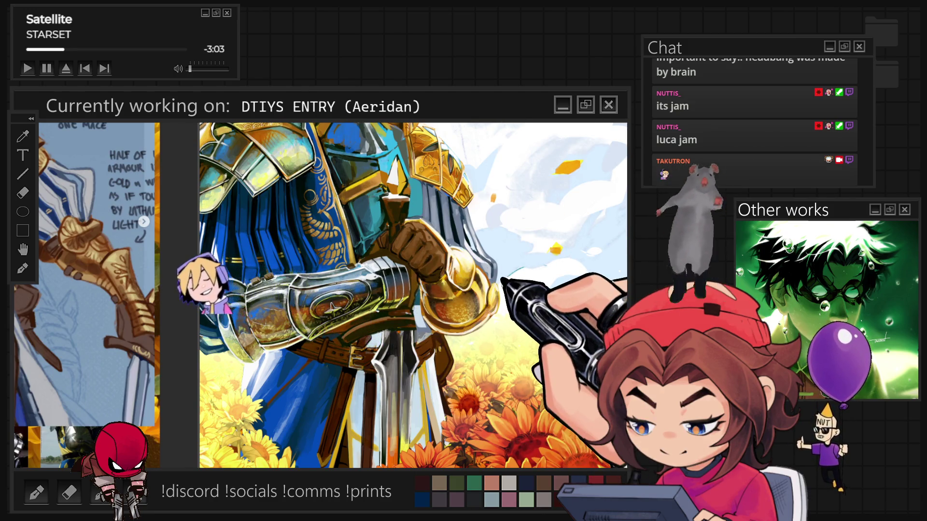
Scale the gold pommel up slightly and shift it lower on the hilt.
key(ctrl+t)
drag(456, 307, 491, 305)
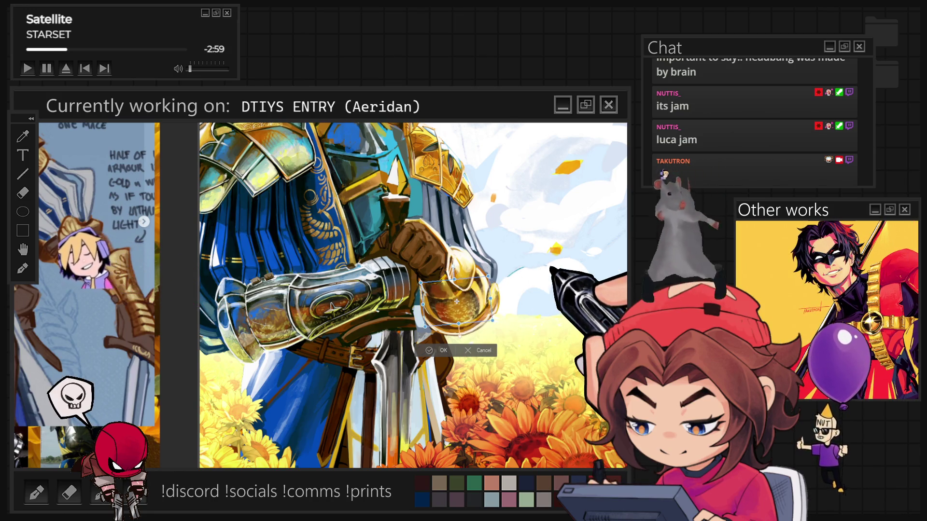
drag(457, 302, 458, 314)
click(440, 363)
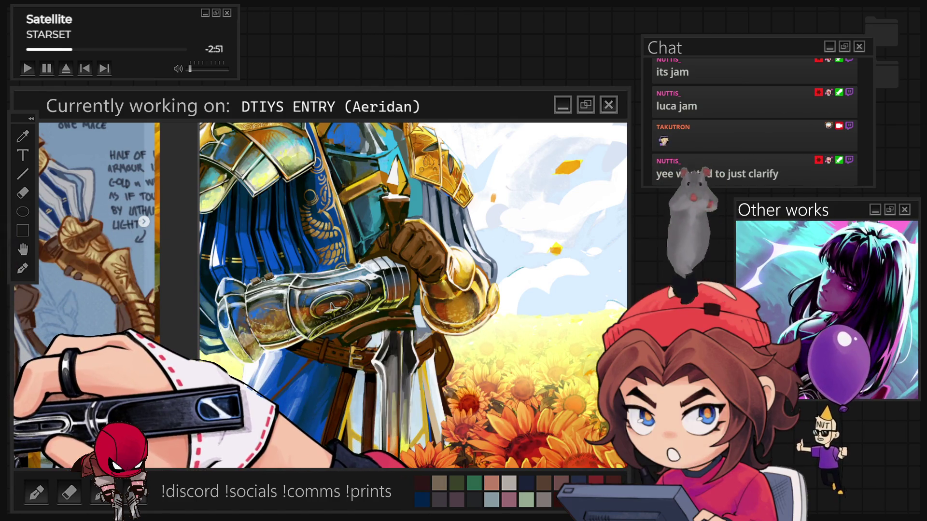
Paint reflections on the steel forearm bracer, then zoom out to see it among the sunflowers.
scroll(437, 340, up, 2)
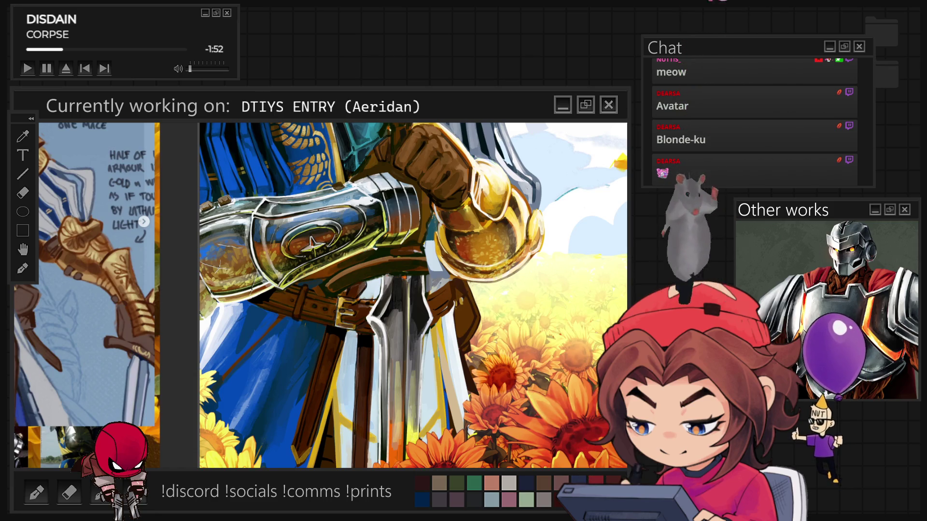
scroll(511, 285, down, 5)
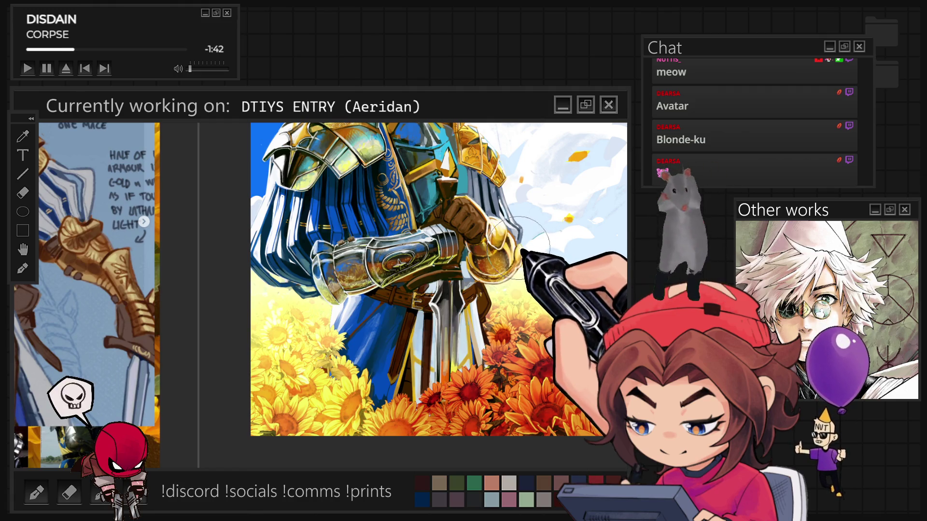
Zoom out to review the full knight, then sample the gold colour from the gauntlet.
scroll(579, 307, down, 3)
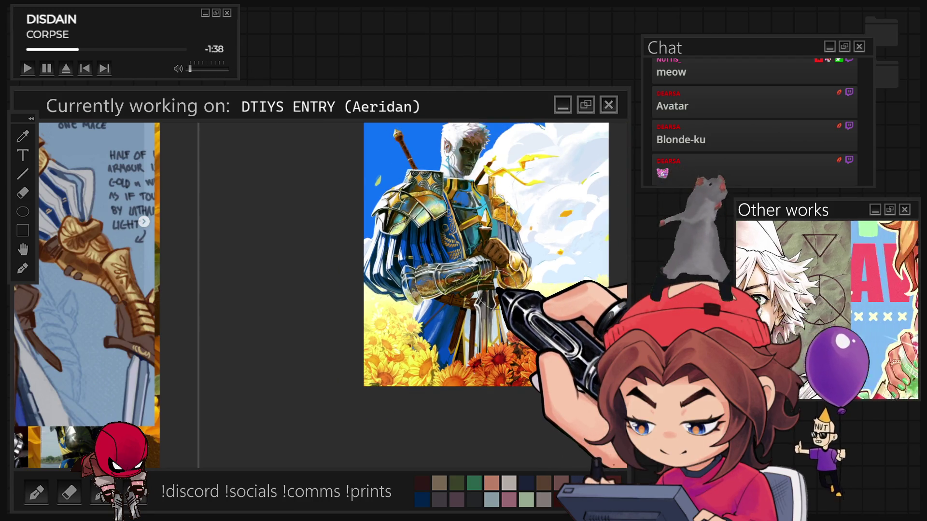
scroll(557, 295, up, 5)
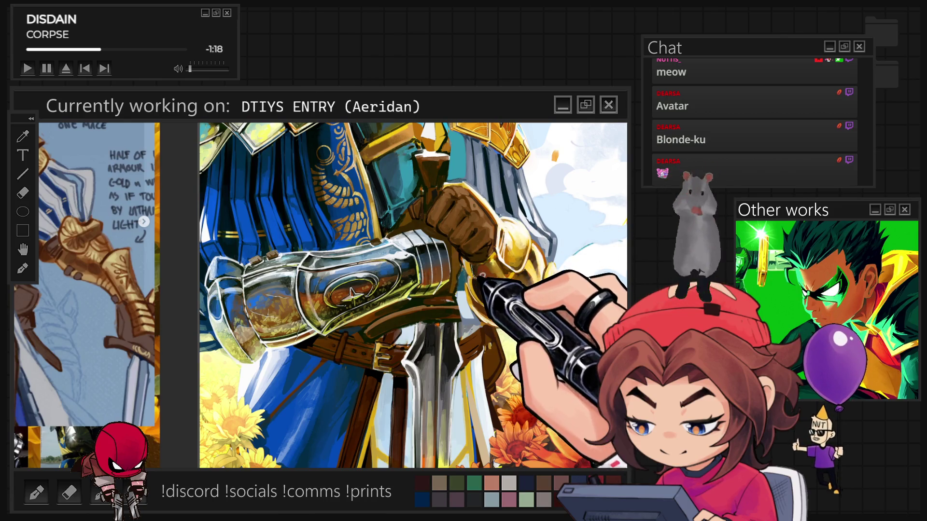
alt+click(516, 252)
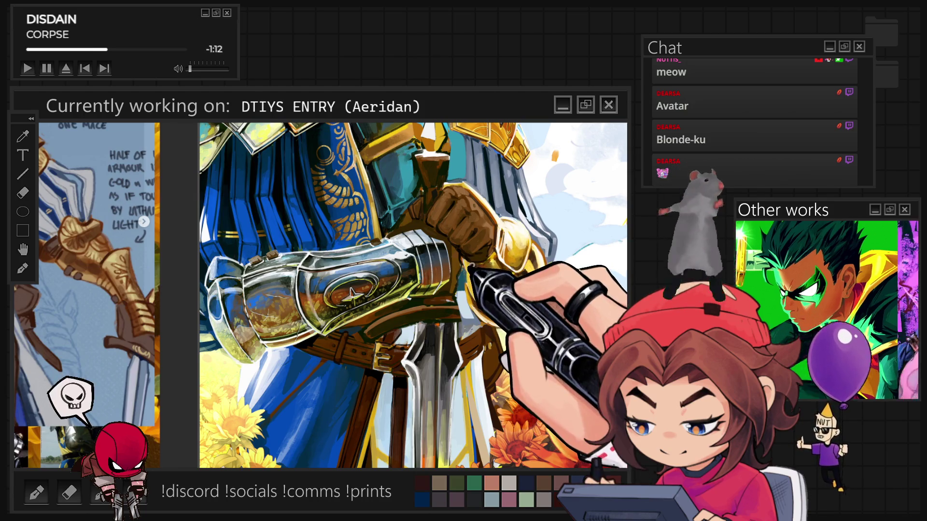
scroll(479, 192, up, 2)
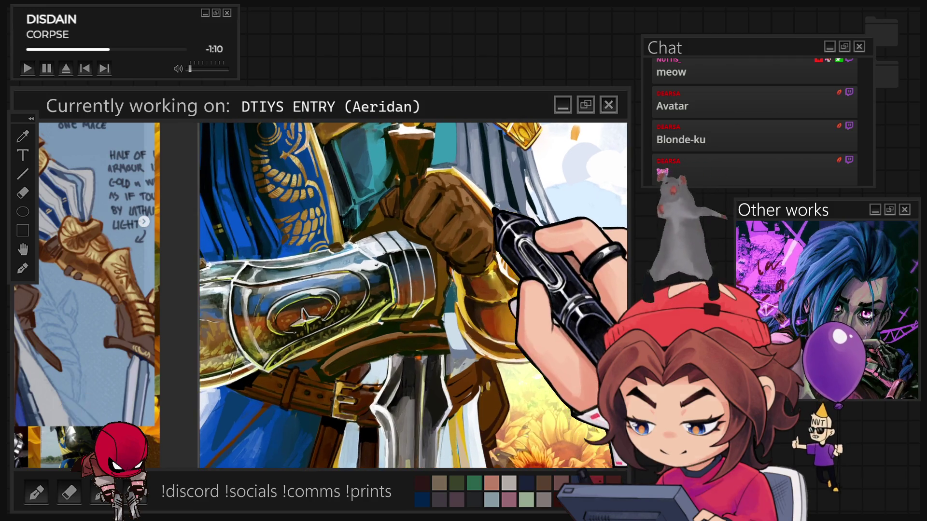
Rotate the view and paint bright gold highlights around the gauntlet cuff.
drag(478, 192, 416, 395)
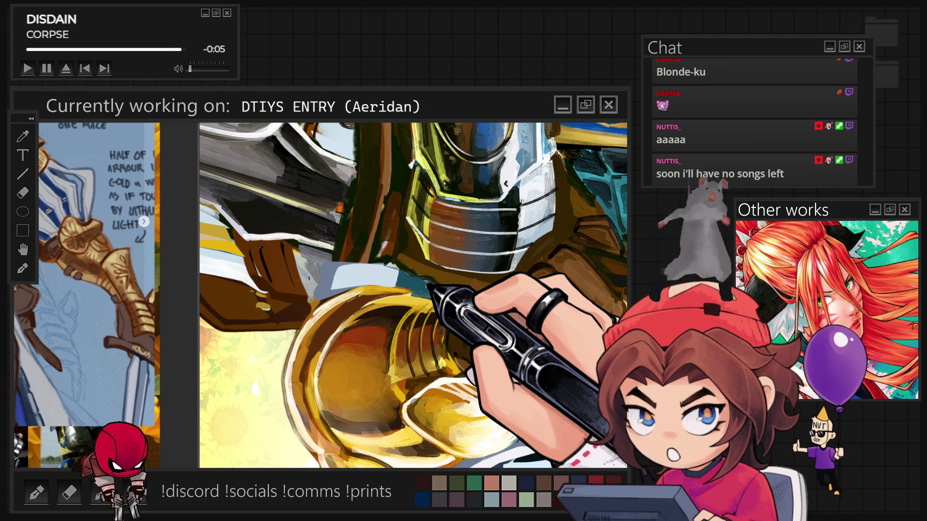
key(ctrl+Tab)
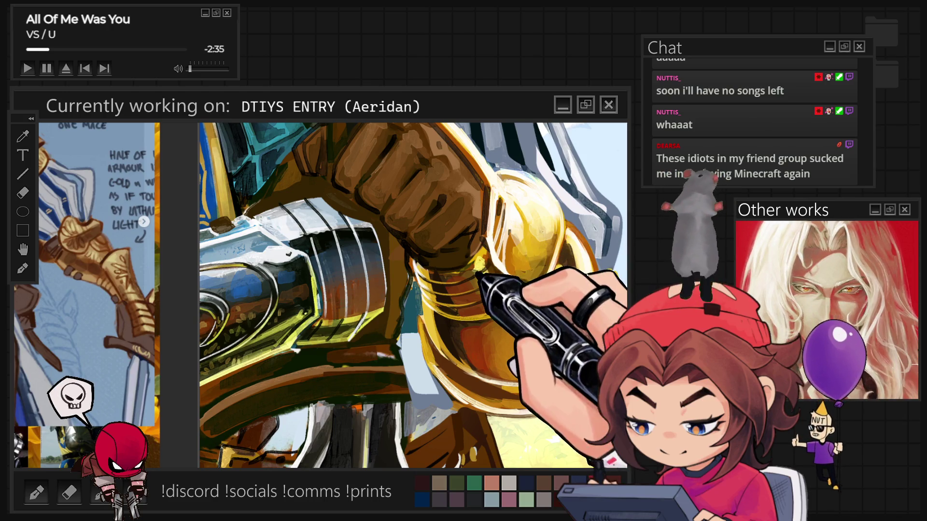
Paint gold rings, a bright rim and warm shadows on the pommel under the fist.
drag(462, 284, 462, 283)
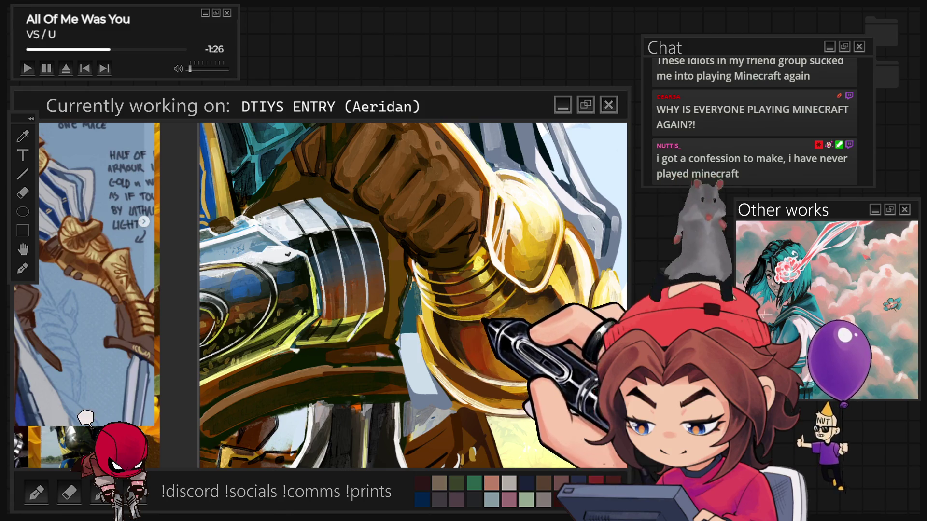
scroll(412, 296, up, 5)
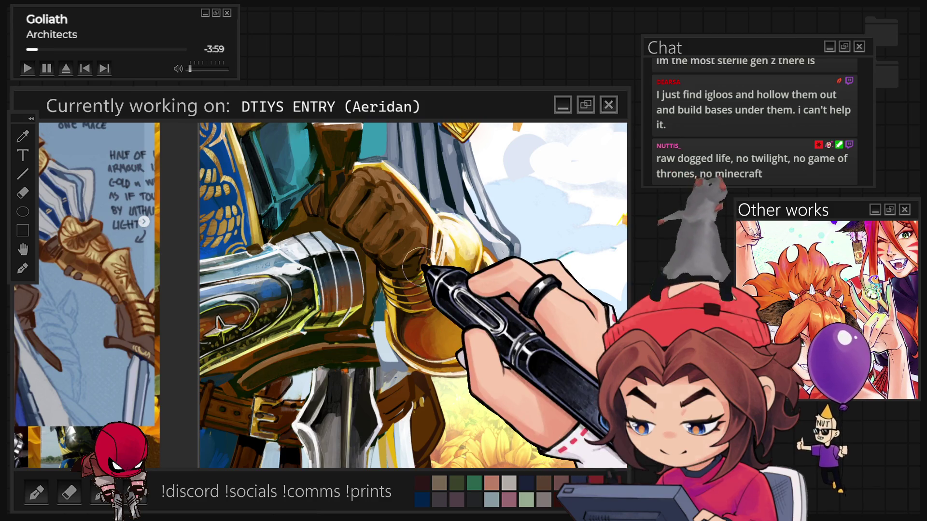
drag(419, 264, 370, 280)
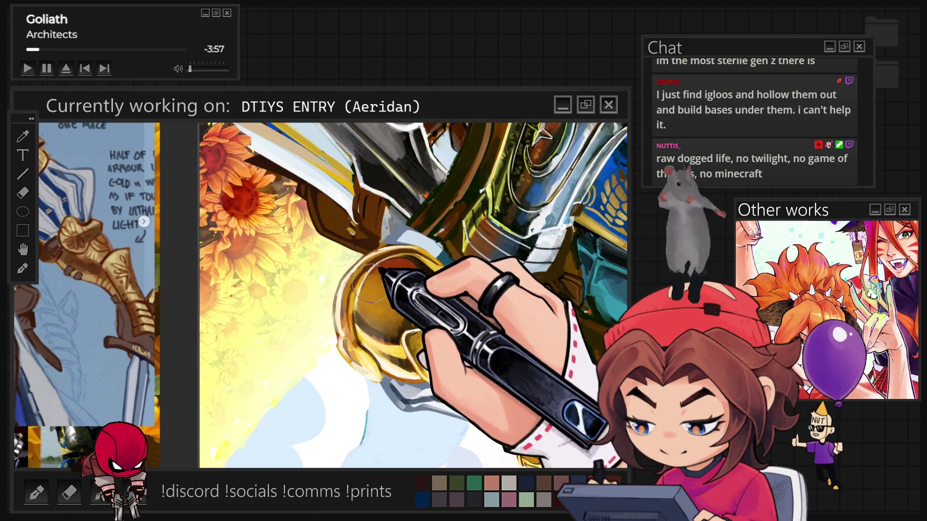
View the whole painting with rotation reset, then zoom back in on the gauntlet's pommel.
mouse_move(433, 217)
mouse_down()
mouse_move(363, 290)
mouse_move(350, 282)
mouse_move(344, 296)
mouse_move(355, 295)
mouse_up()
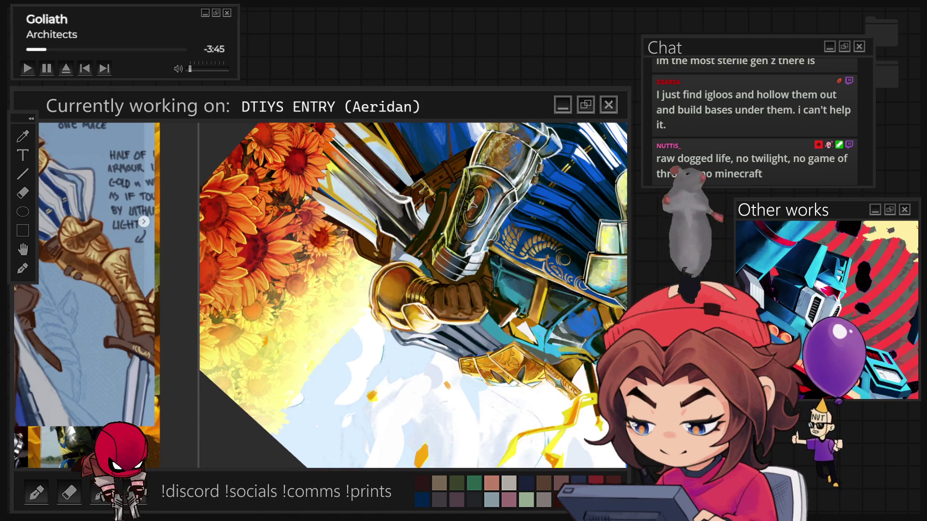
key(ctrl+shift+0)
scroll(473, 314, down, 5)
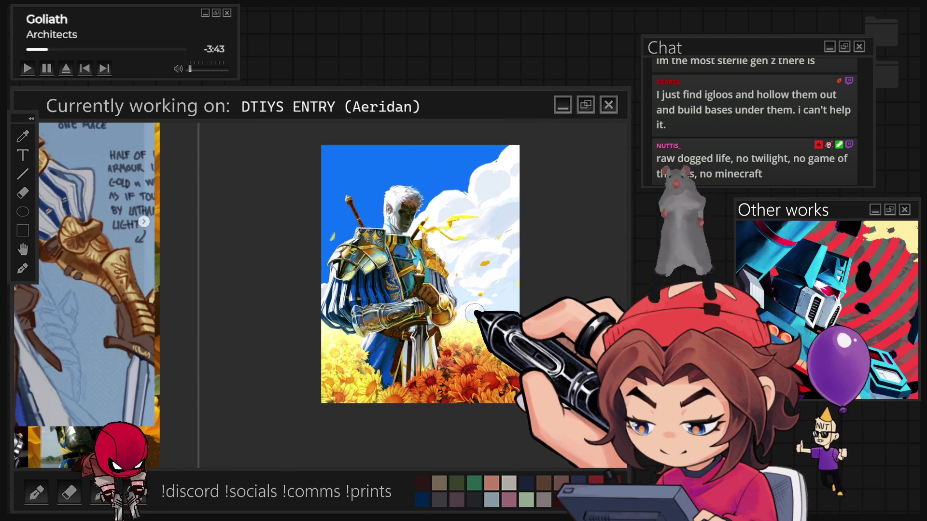
scroll(425, 294, up, 4)
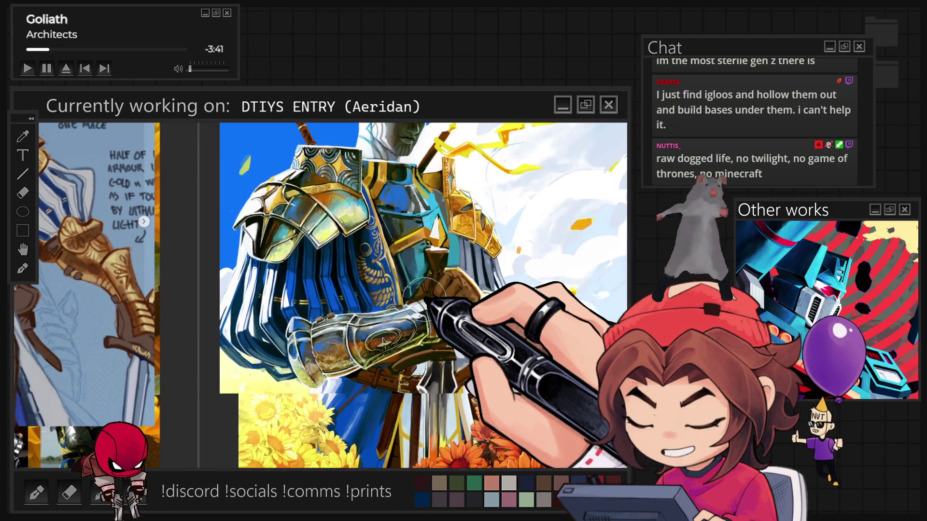
scroll(425, 288, up, 3)
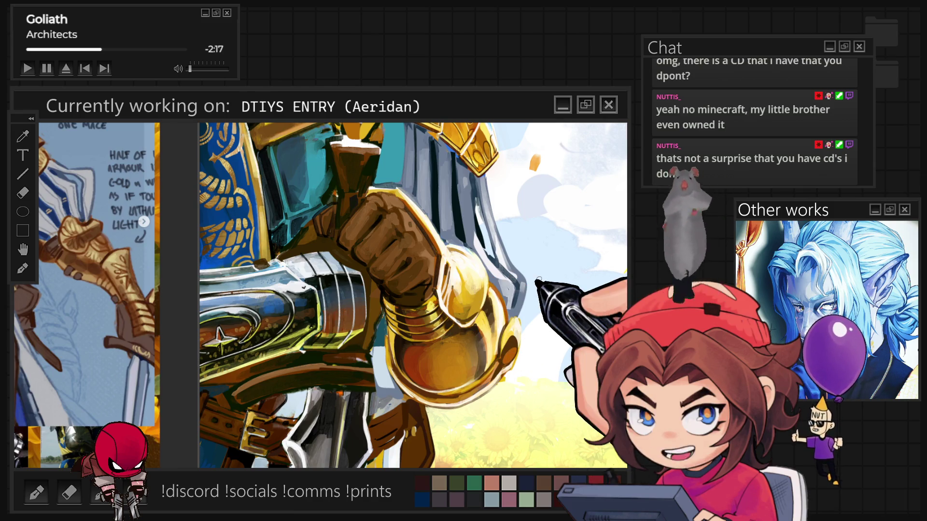
Straighten the view, zoom in on the hilt and paint orange-brown reflections into the pommel.
scroll(526, 308, down, 3)
scroll(524, 296, down, 2)
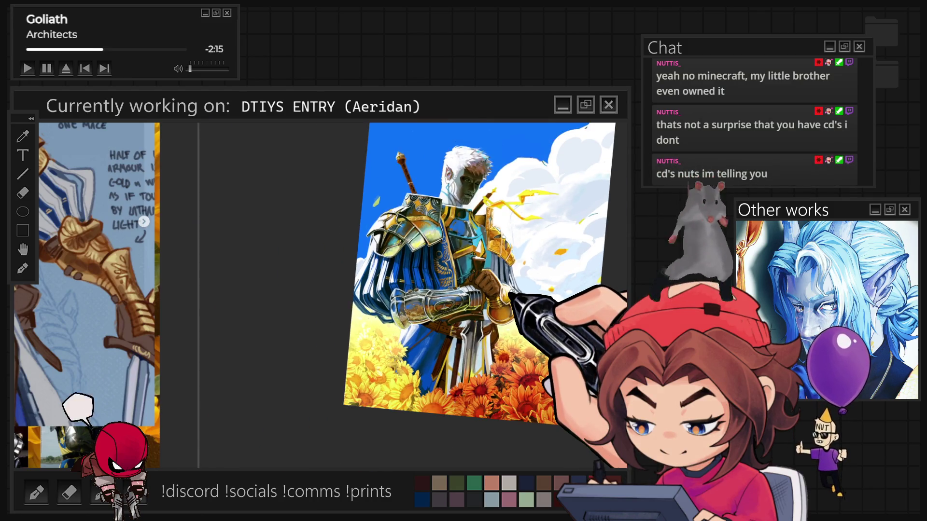
key(ctrl+0)
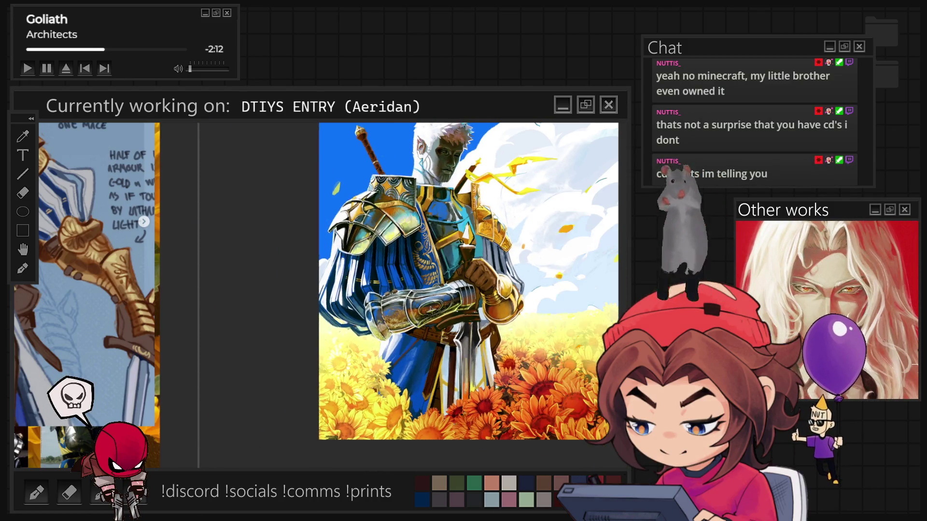
scroll(493, 296, up, 3)
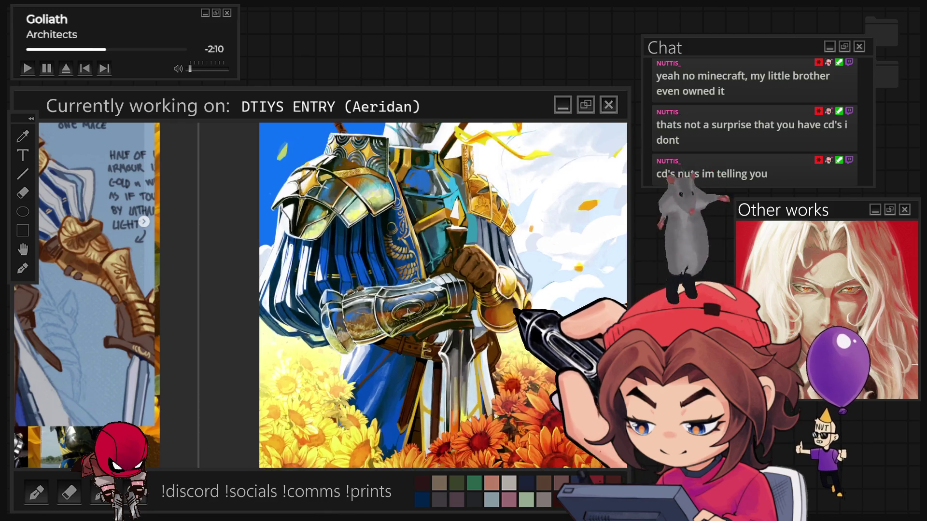
scroll(502, 297, up, 1)
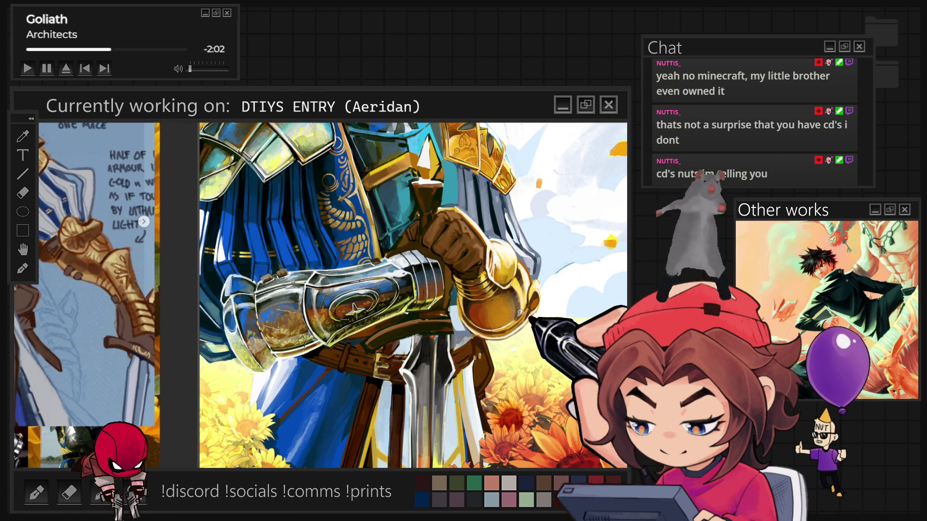
scroll(520, 312, up, 4)
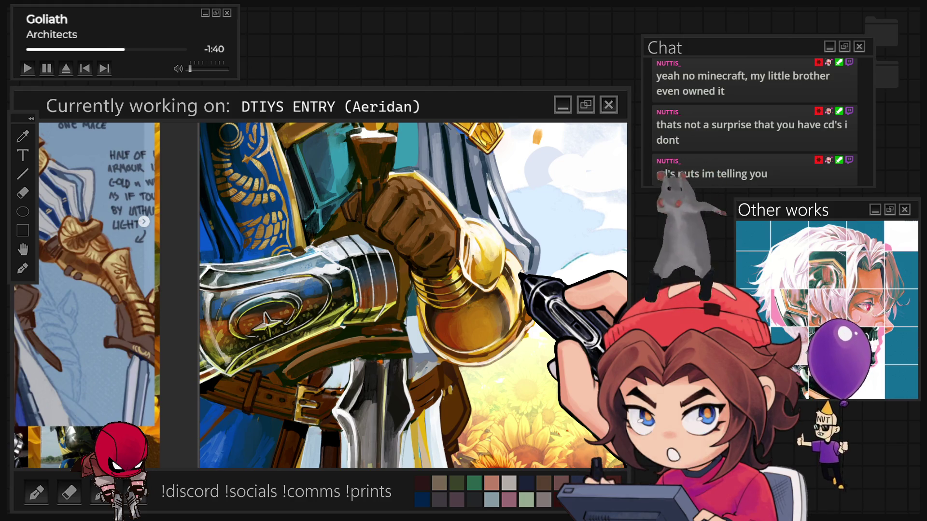
scroll(523, 269, up, 3)
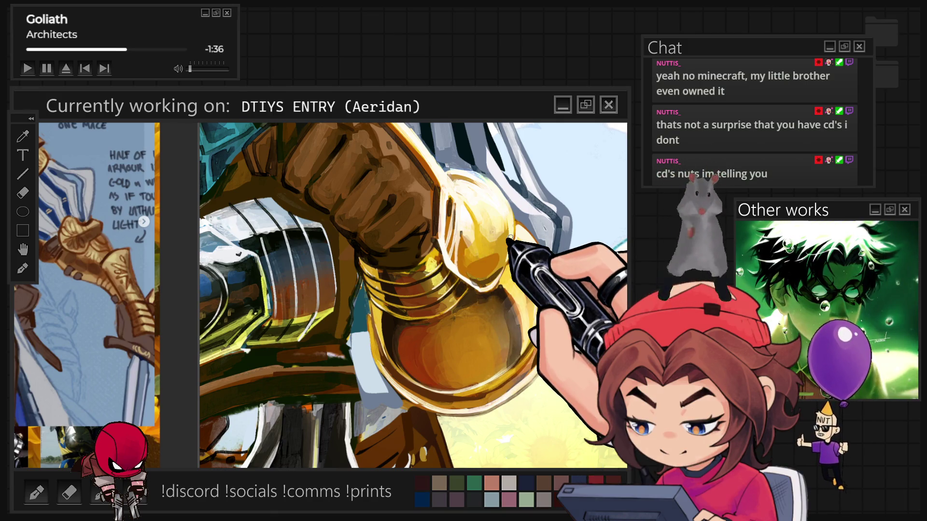
scroll(500, 239, down, 3)
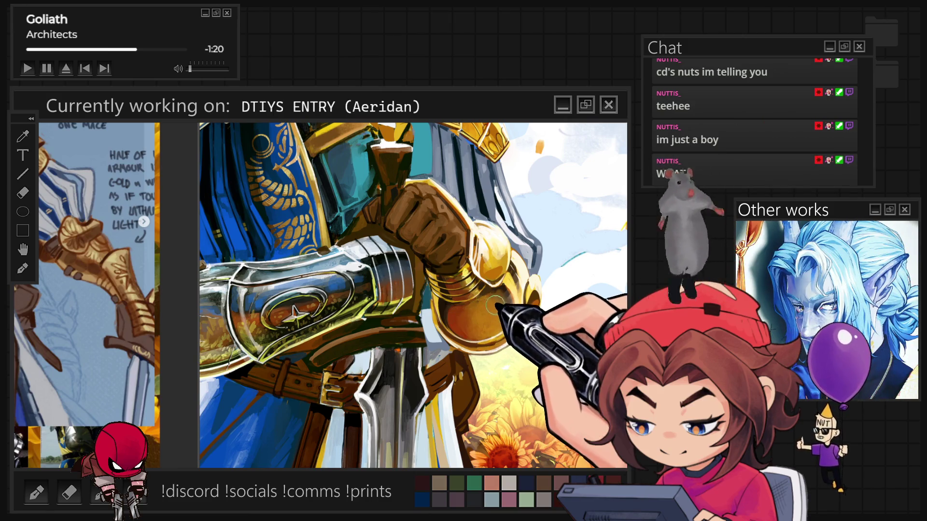
scroll(523, 273, up, 1)
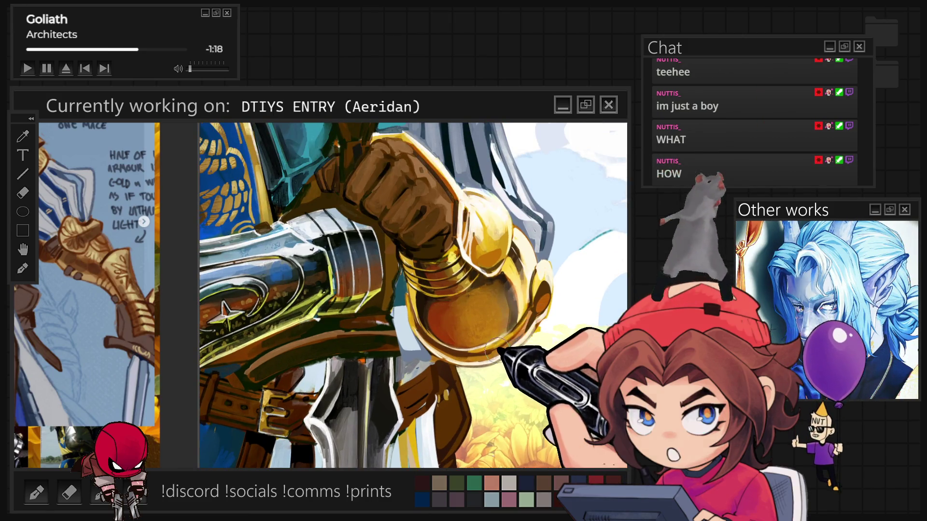
scroll(502, 299, up, 1)
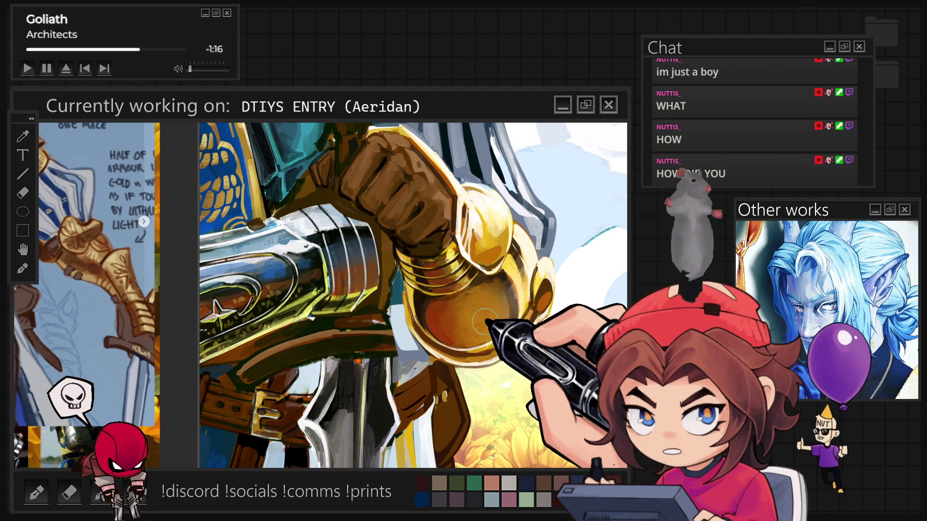
scroll(501, 347, up, 1)
scroll(507, 359, up, 1)
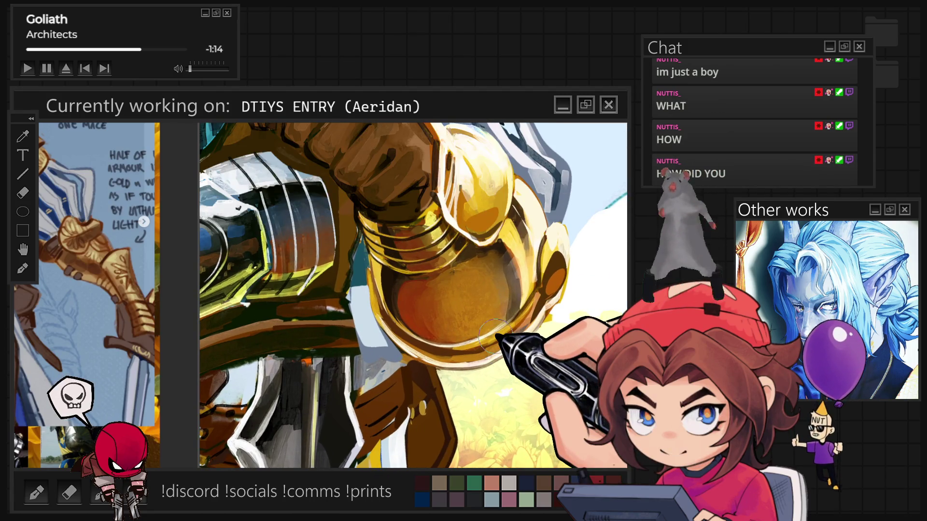
scroll(487, 331, up, 1)
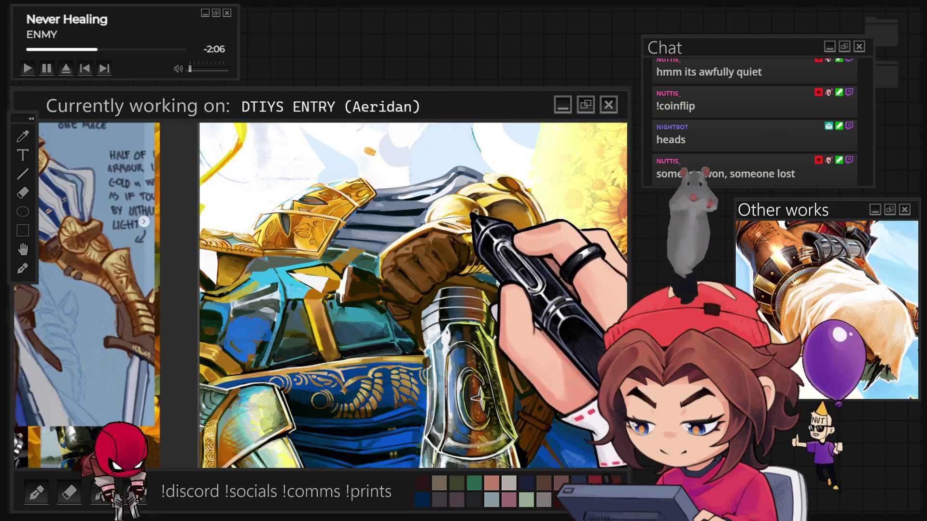
Commit a transform on the selected shoulder armour area.
key(ctrl+t)
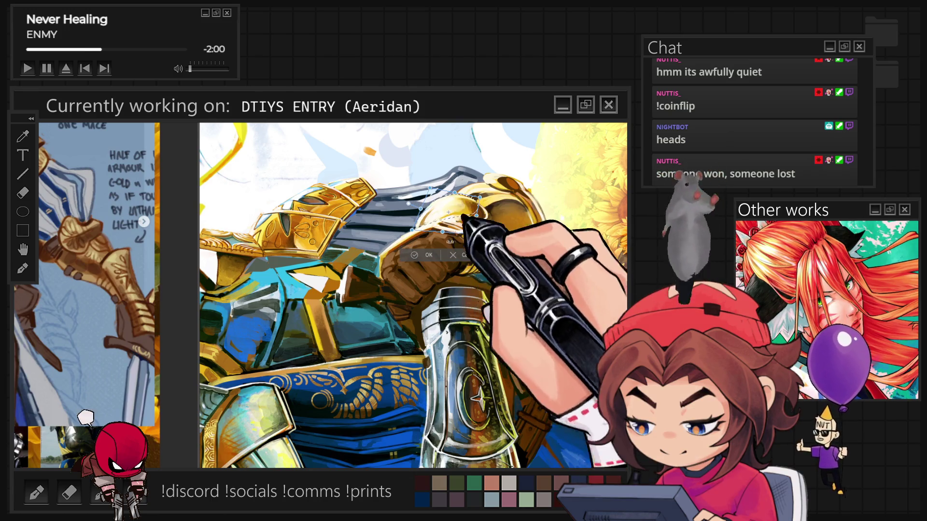
key(Return)
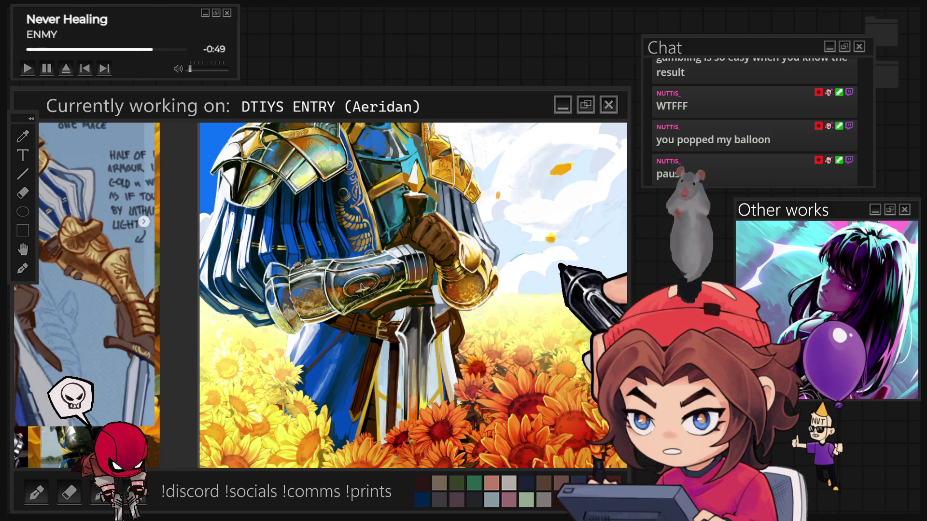
Zoom out from the gauntlet close-up and fit the whole knight painting to the window.
key(ctrl+minus)
key(ctrl+minus)
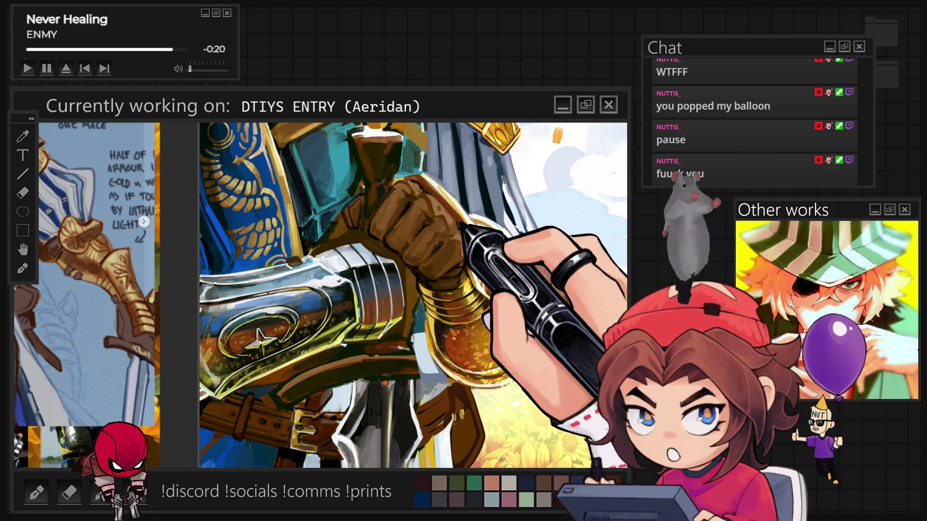
key(ctrl+0)
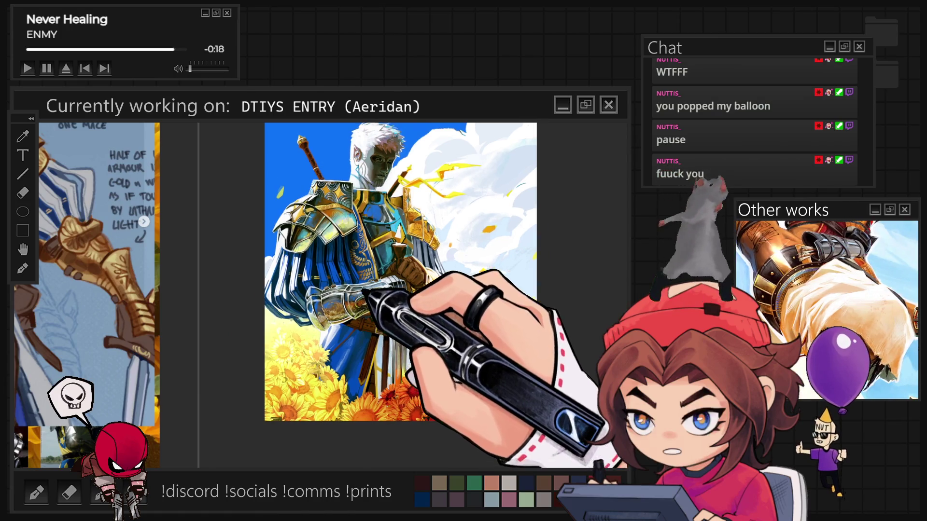
Sample the gold from the knight's armour and fine-tune the shade.
scroll(425, 294, up, 2)
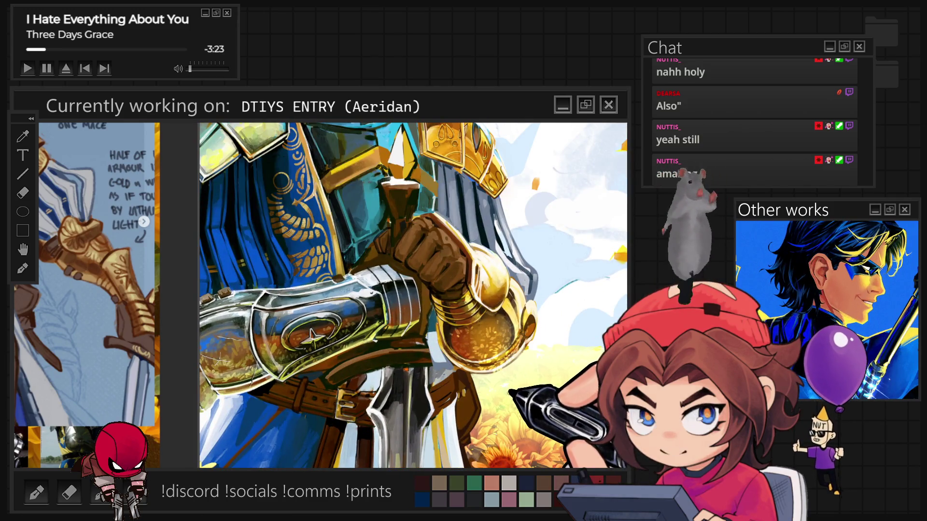
alt+click(496, 346)
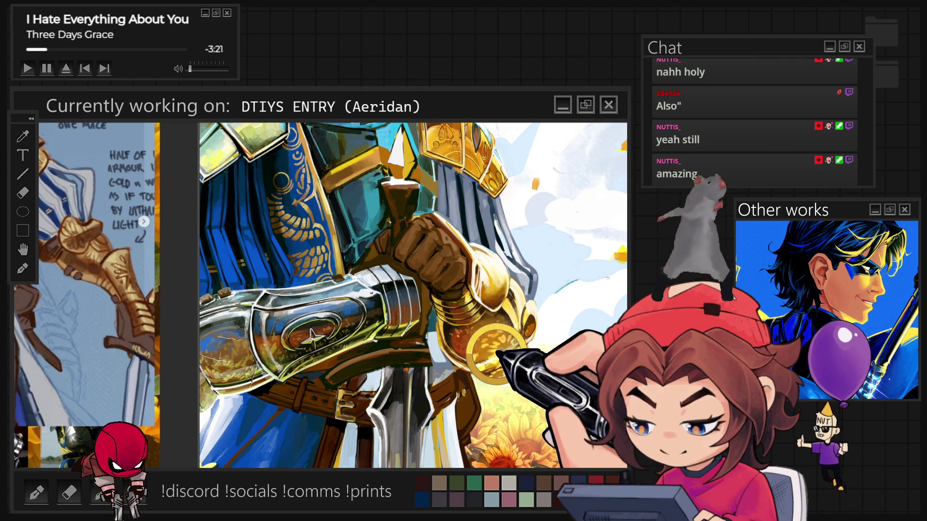
drag(495, 358, 505, 350)
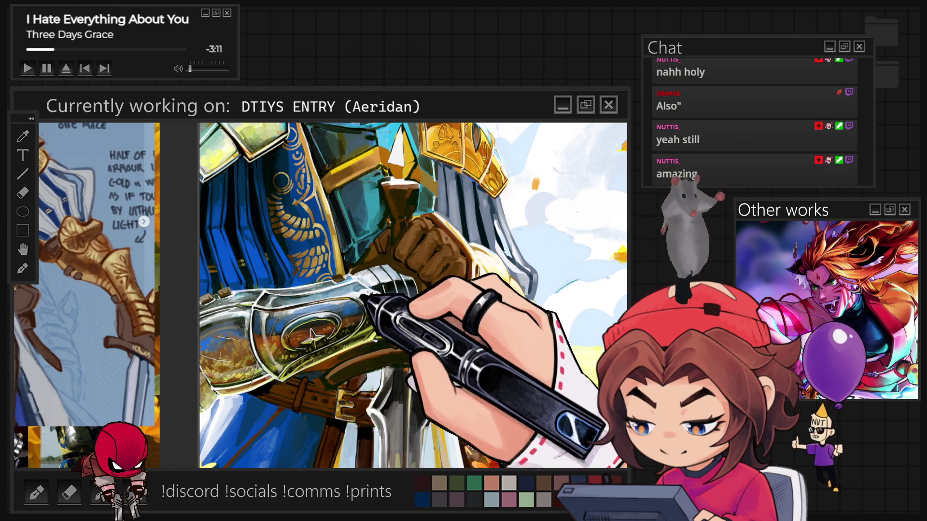
Zoom out to compare the gold against the full knight and sunflowers.
key(ctrl+0)
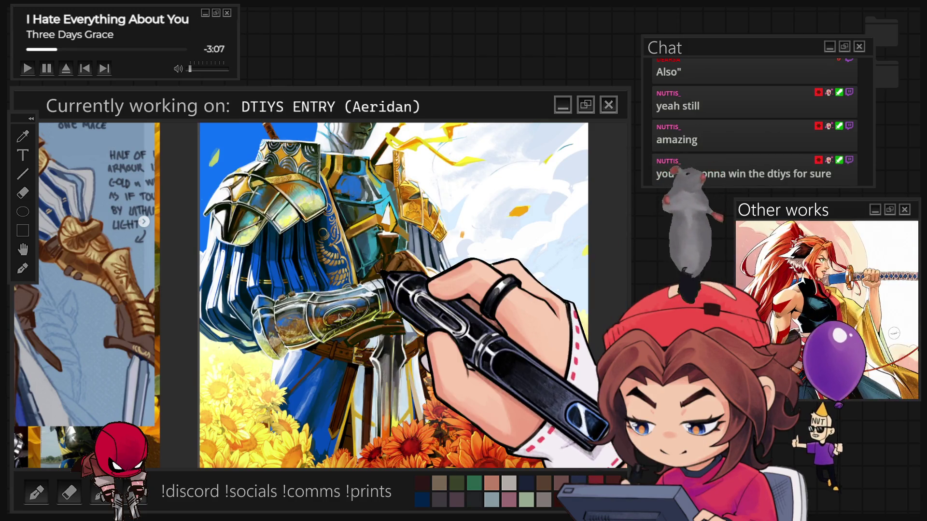
key(ctrl+0)
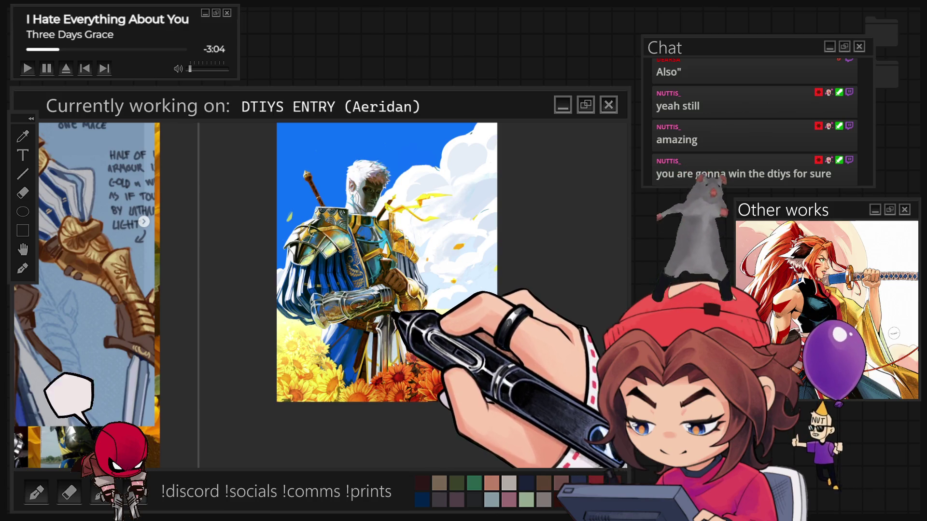
scroll(367, 241, up, 5)
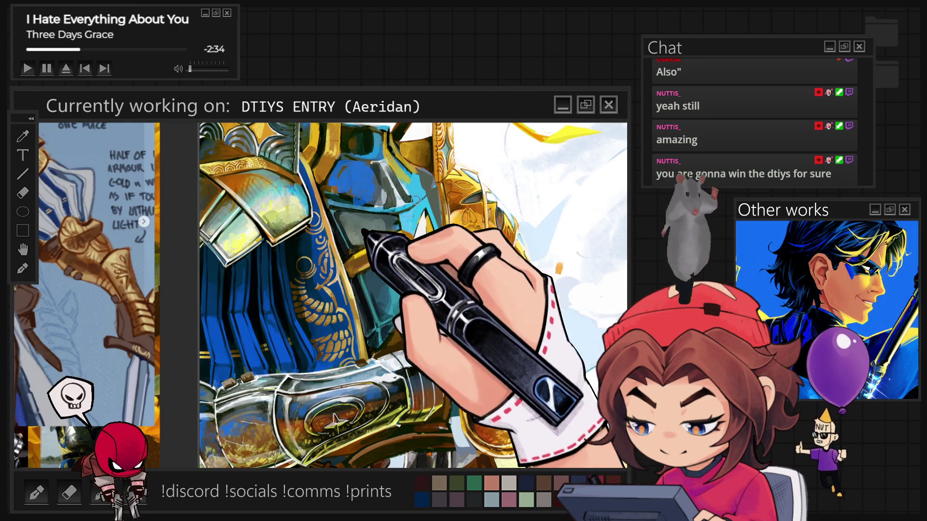
Zoom in on the gauntlet and sword and rotate the canvas view about 30°.
key(ctrl+0)
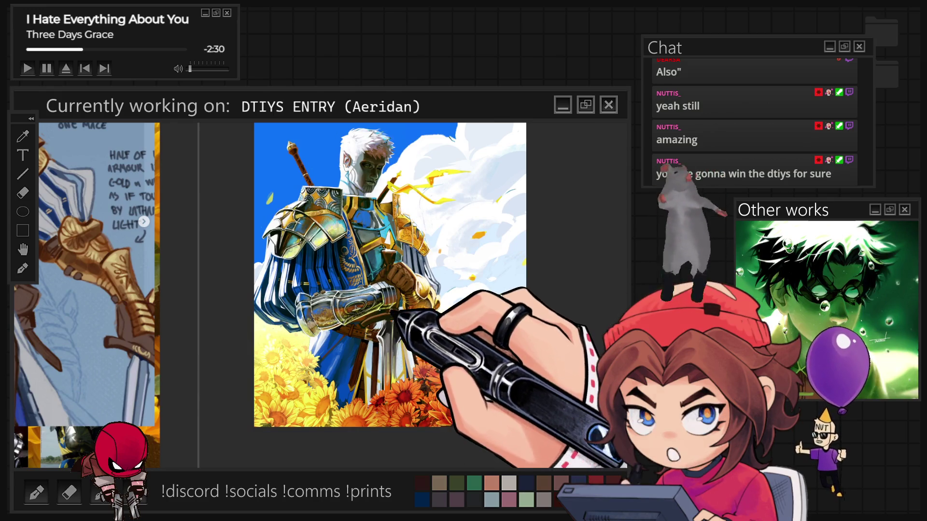
scroll(381, 333, up, 3)
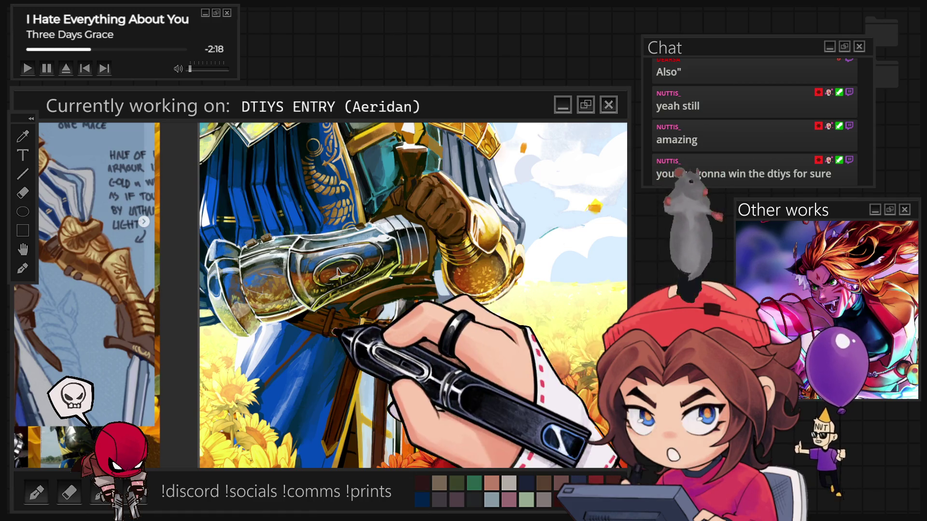
scroll(413, 296, up, 1)
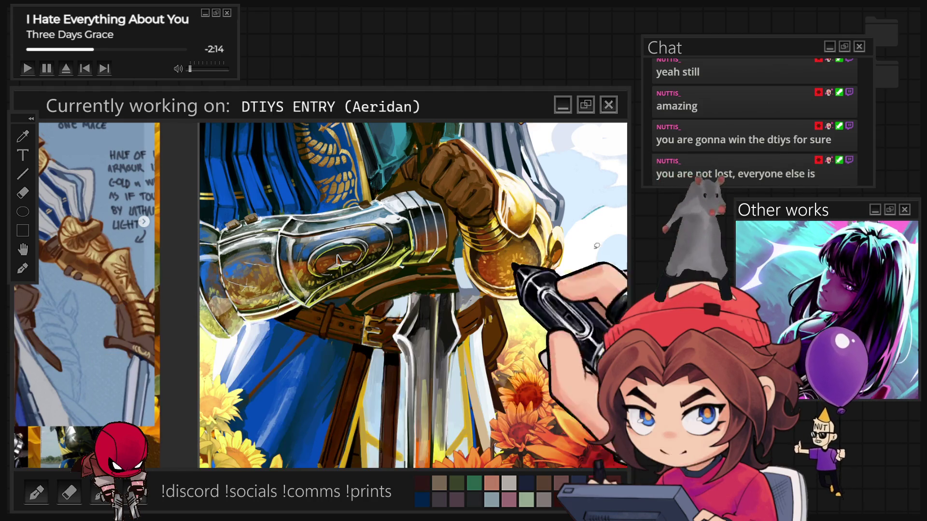
key(4)
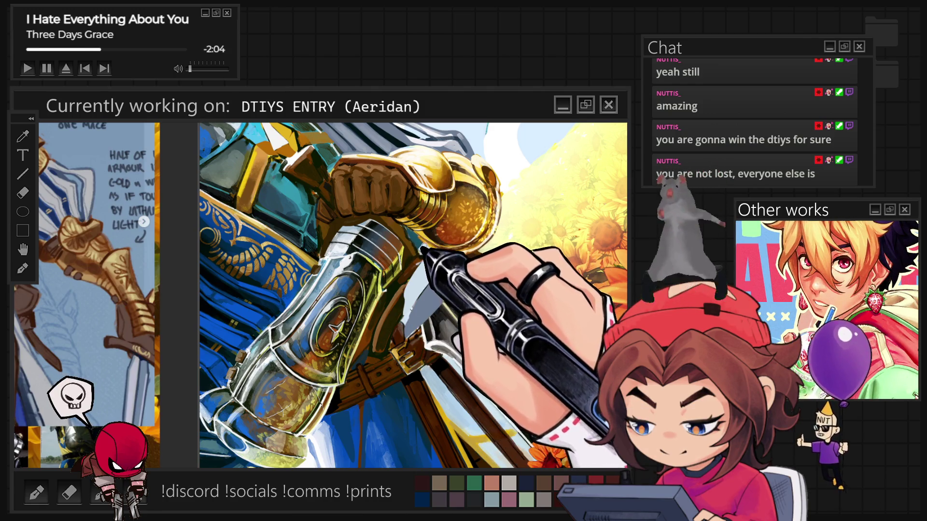
Paint light grey-blue beside the sword and gauntlet, rework the gold hand, and show the full-figure reference.
drag(420, 285, 403, 260)
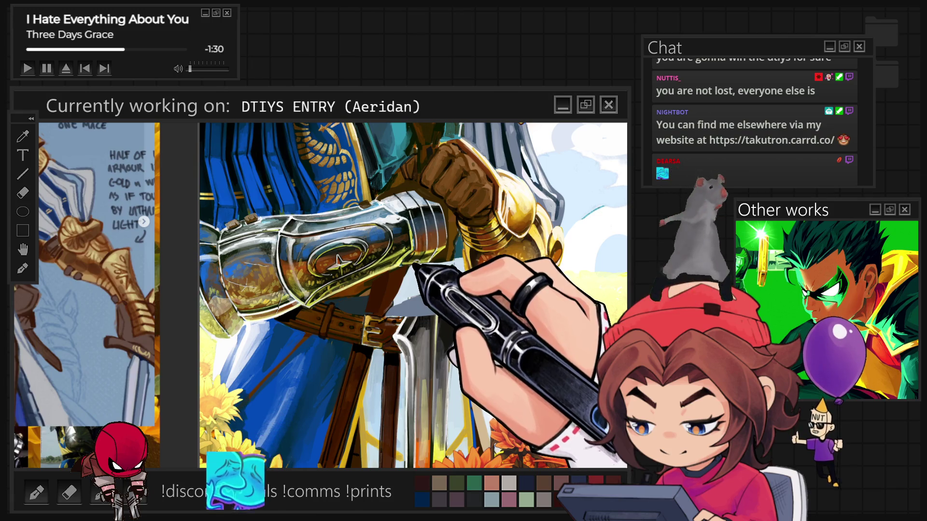
drag(416, 265, 454, 294)
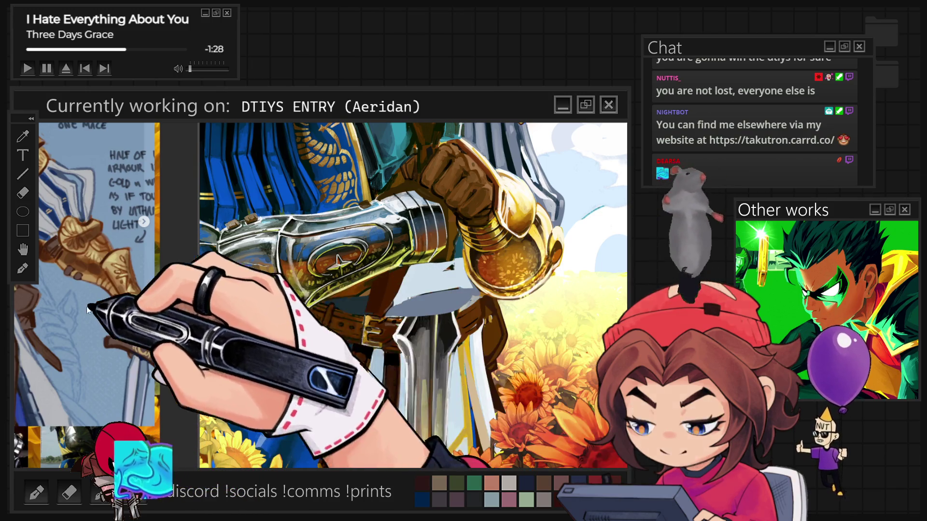
click(143, 222)
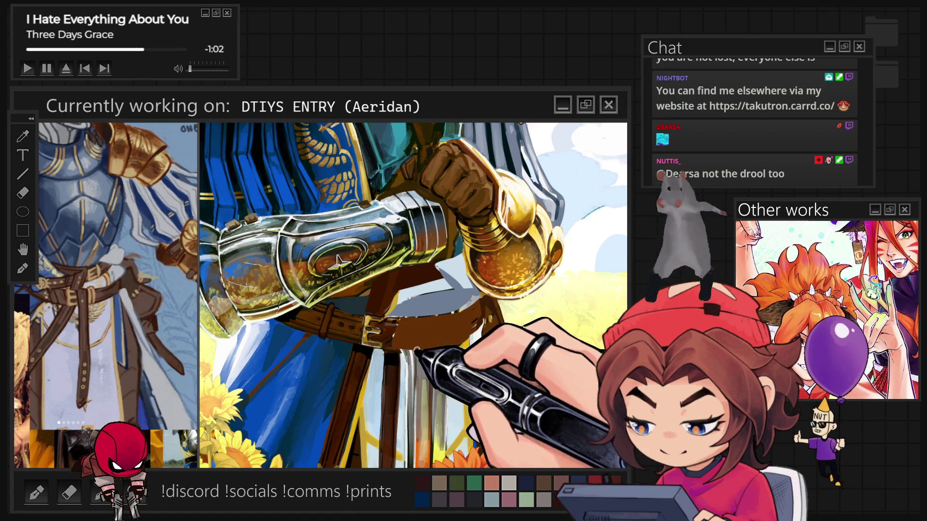
Paint pale blue-white down the column below the belt, then rotate the view about 90° clockwise.
drag(415, 357, 424, 454)
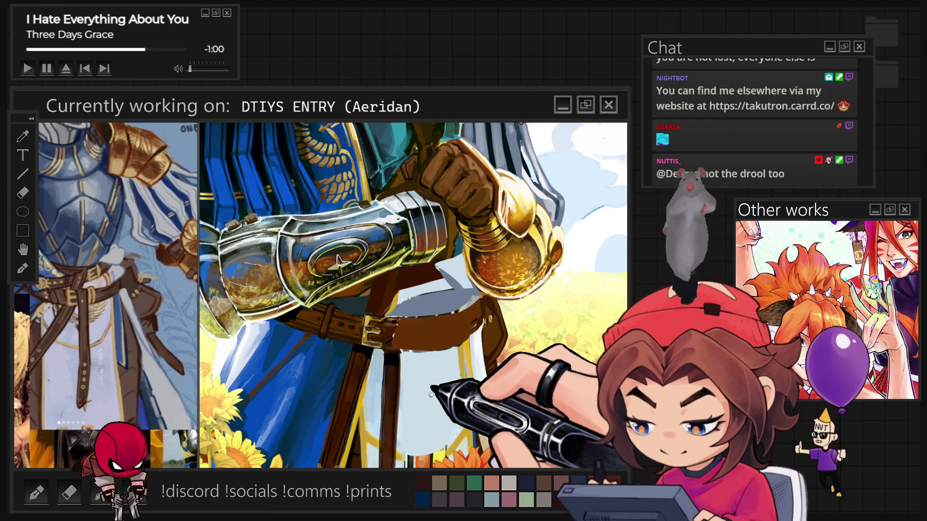
scroll(412, 295, down, 3)
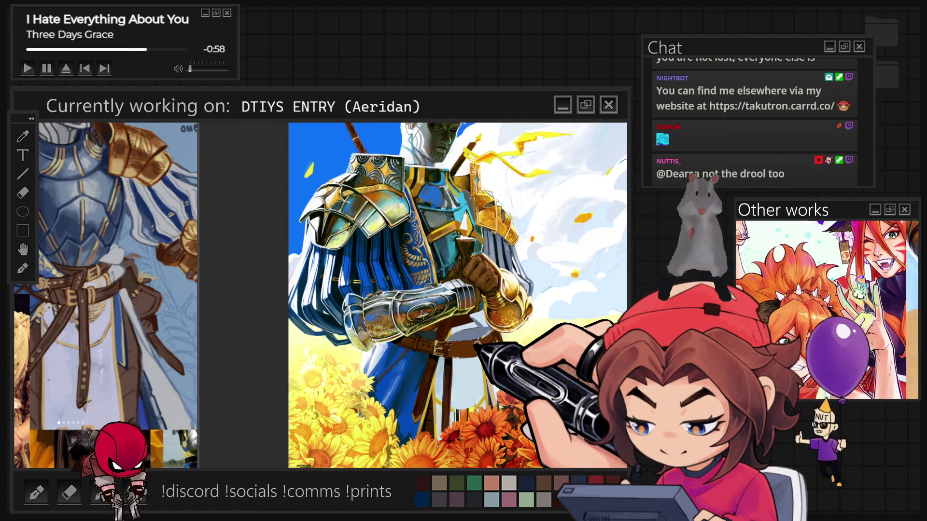
scroll(413, 295, up, 3)
scroll(413, 296, up, 1)
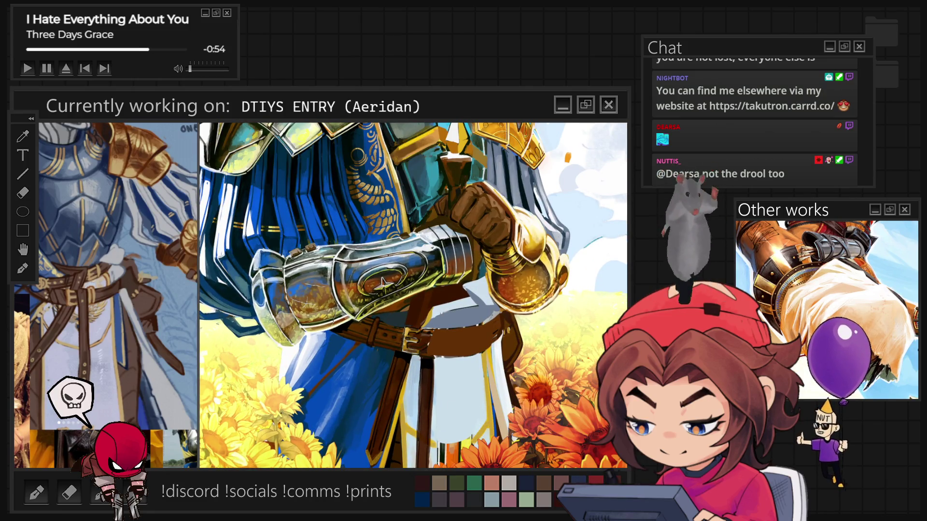
key(asciicircum)
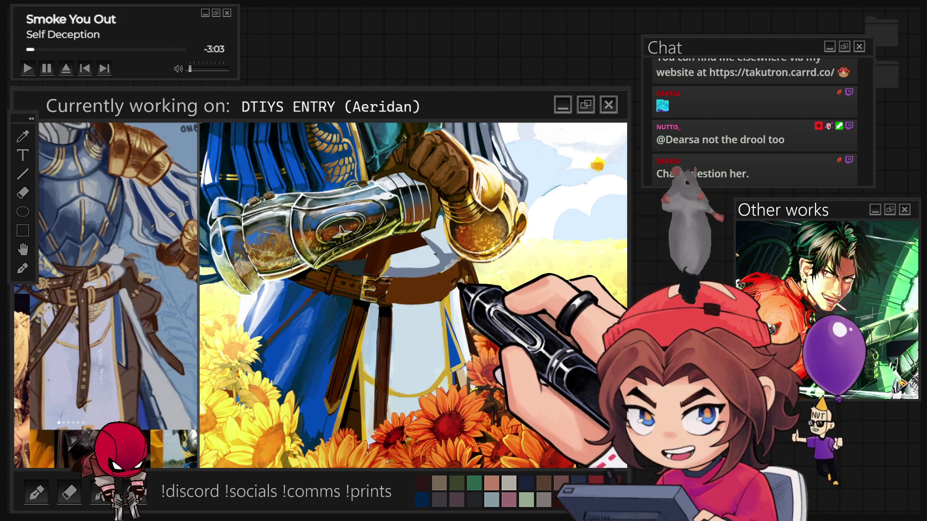
Zoom out to review the bracer against the whole illustration.
key(ctrl+minus)
scroll(462, 321, up, 4)
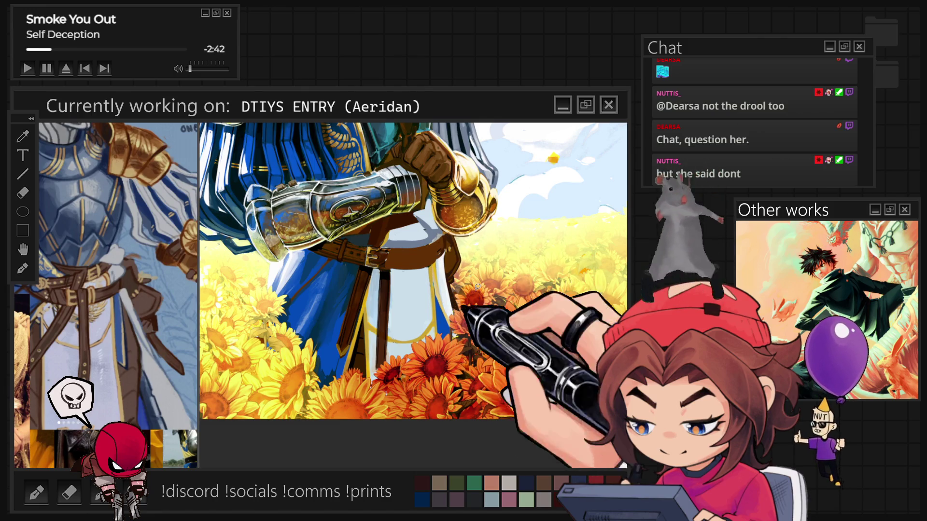
scroll(476, 287, down, 5)
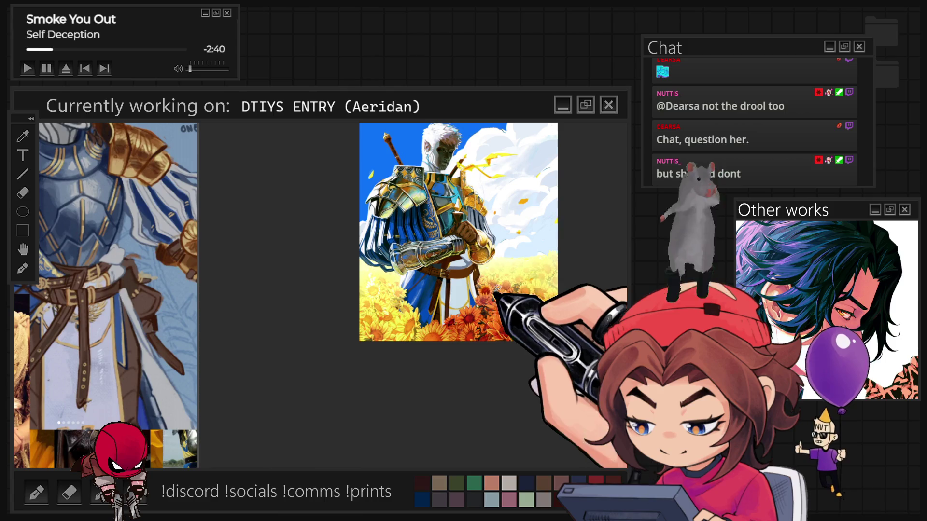
scroll(497, 288, up, 5)
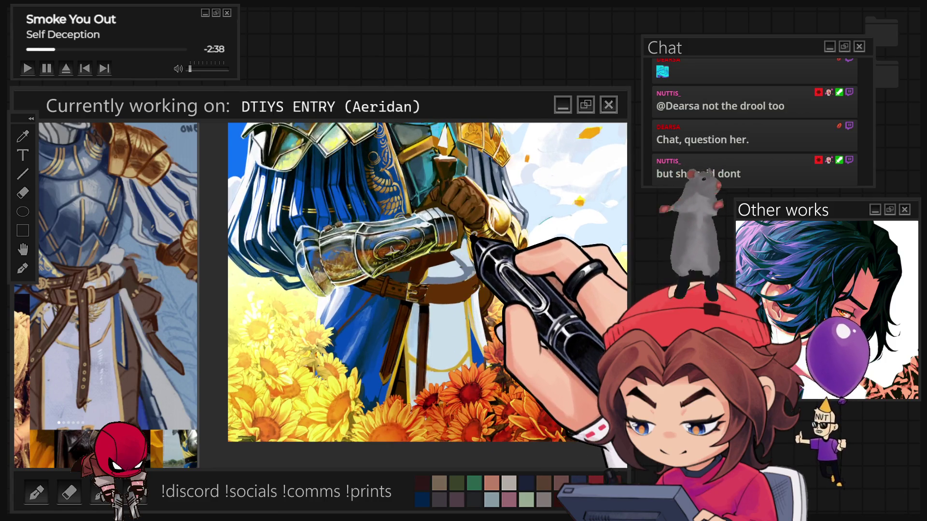
drag(473, 233, 462, 285)
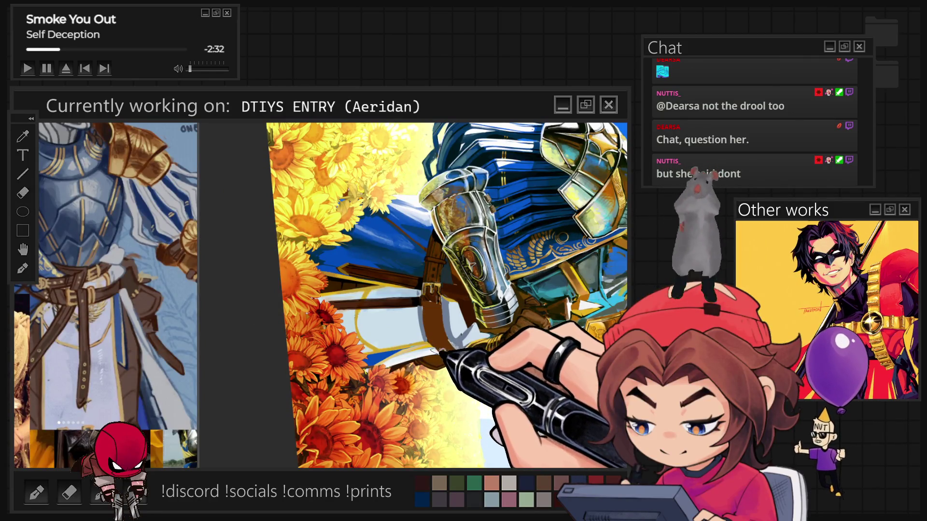
key(Escape)
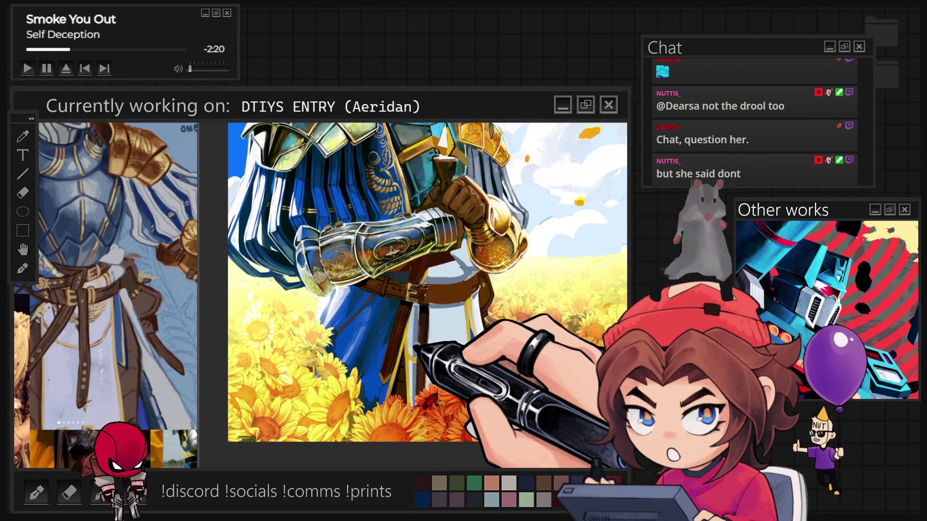
key(ctrl+plus)
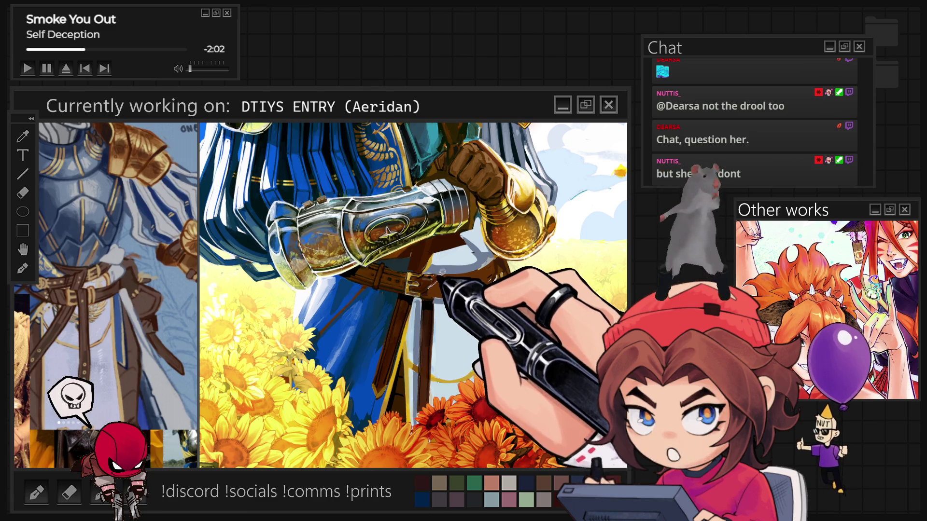
Brush a faint light stroke across the belt beneath the knight's hands.
drag(440, 280, 445, 291)
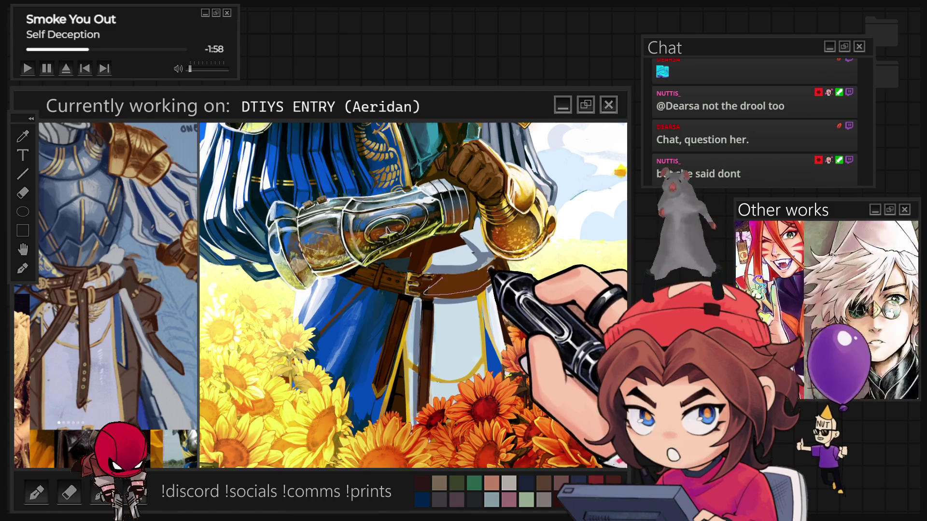
scroll(548, 253, down, 5)
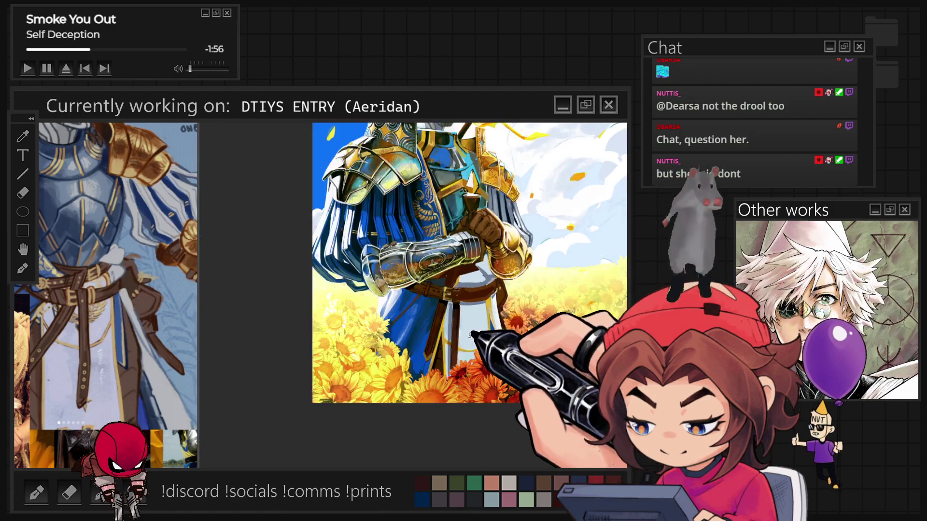
scroll(536, 258, up, 4)
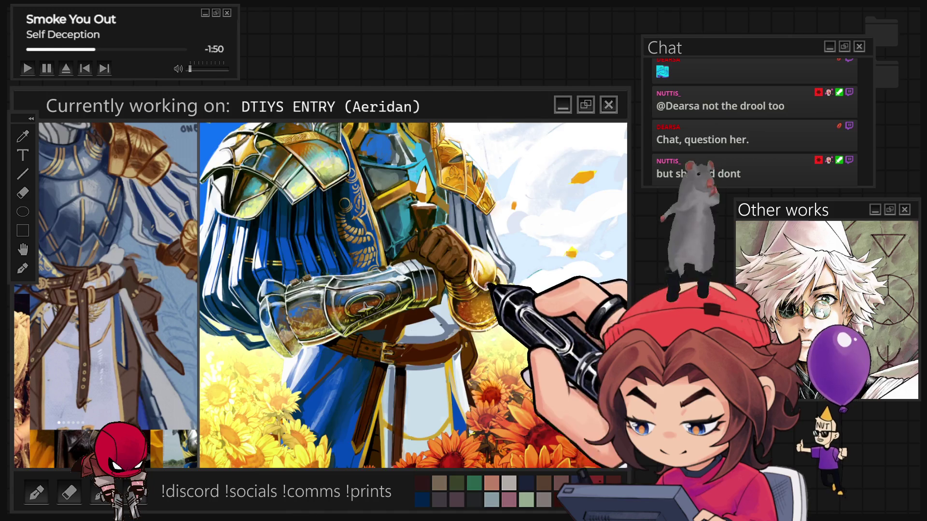
scroll(488, 285, down, 4)
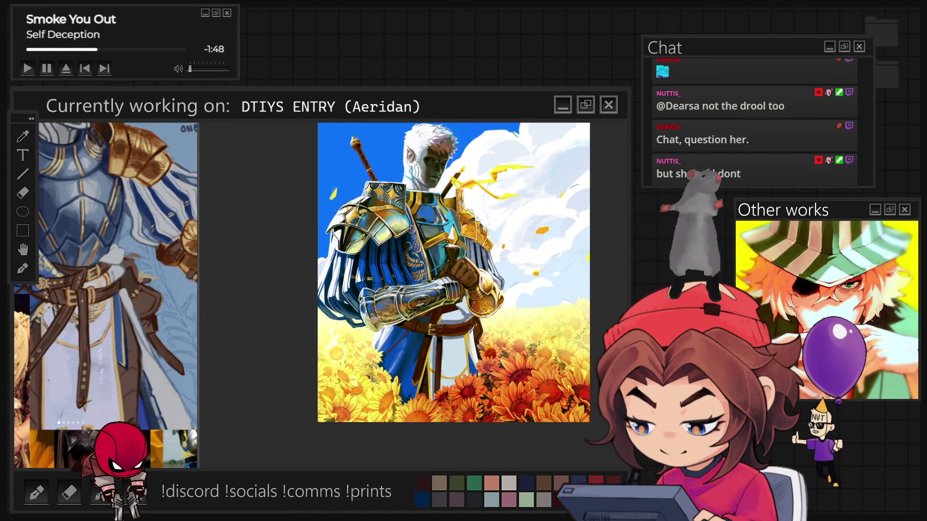
Show and hide the grey sword blade below the hands to compare the result.
key(ctrl+z)
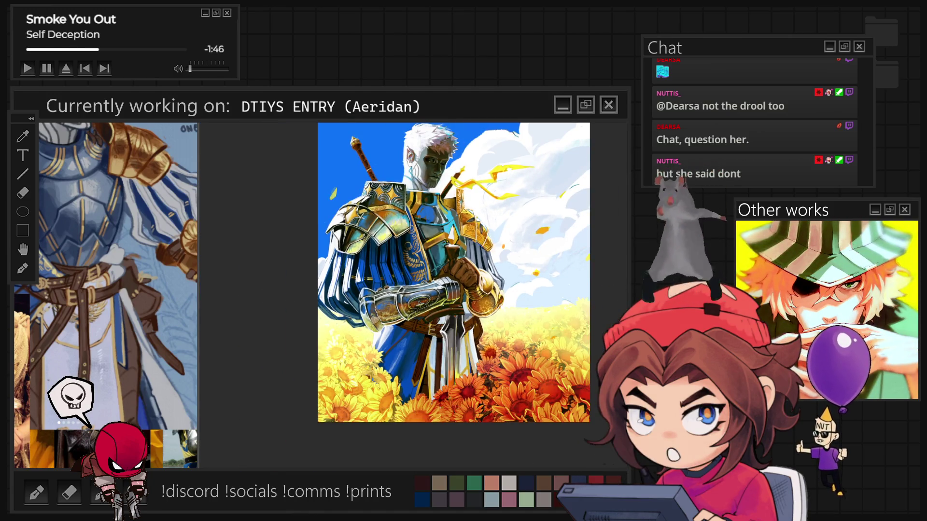
key(ctrl+shift+z)
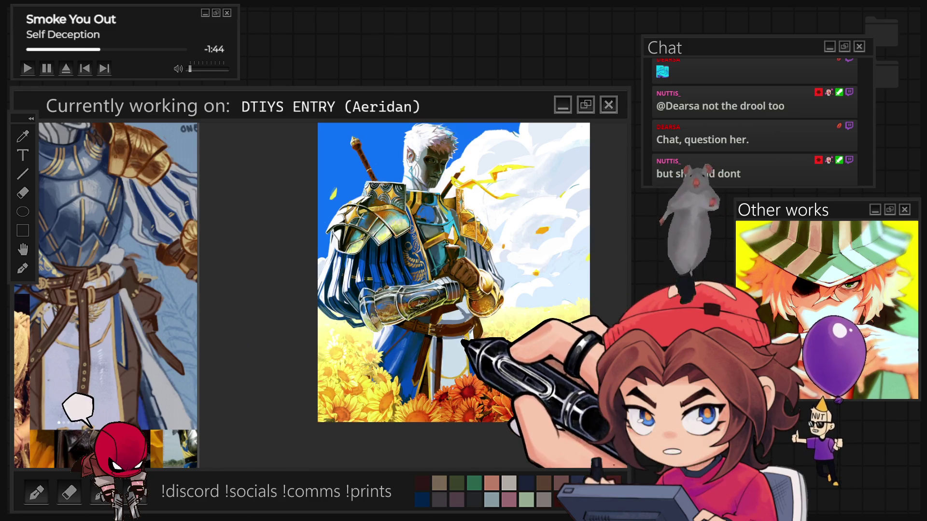
scroll(445, 402, up, 4)
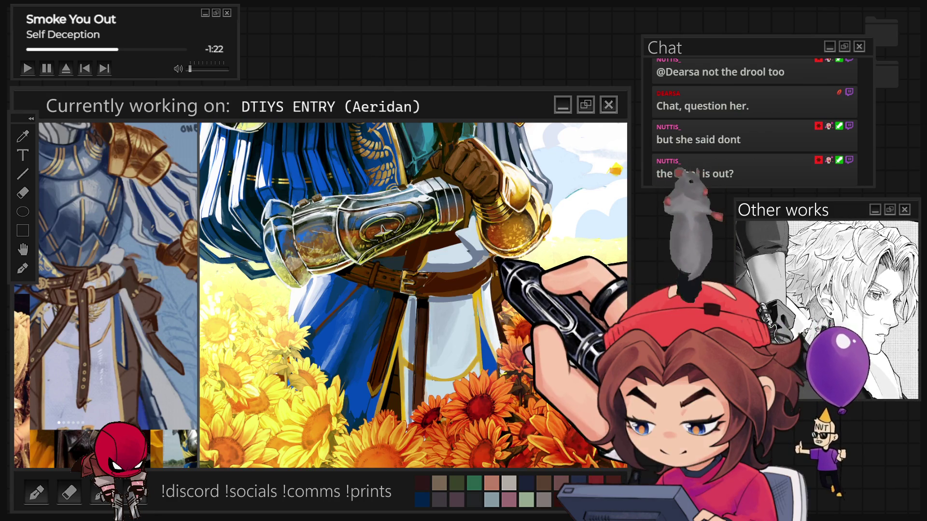
scroll(482, 265, up, 2)
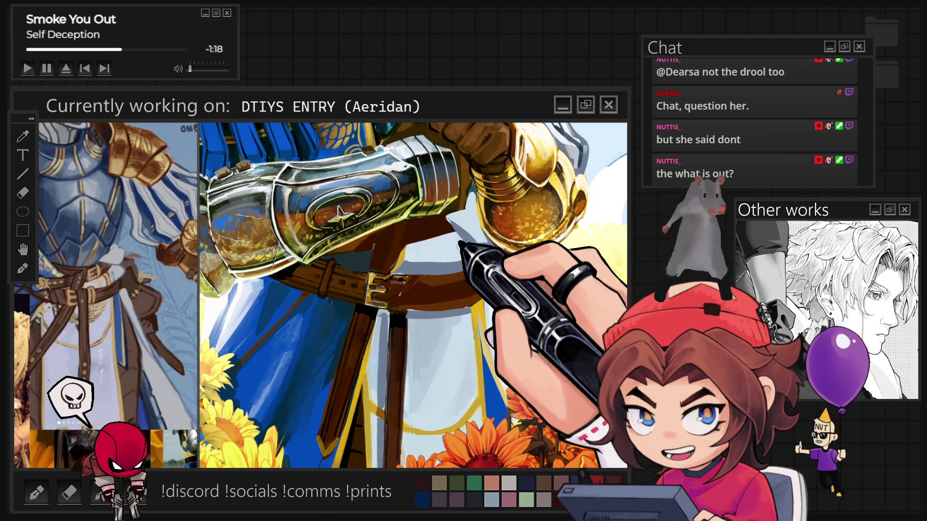
Paint light blue over the belt beneath the pommel and sample nearby colours.
drag(477, 263, 408, 265)
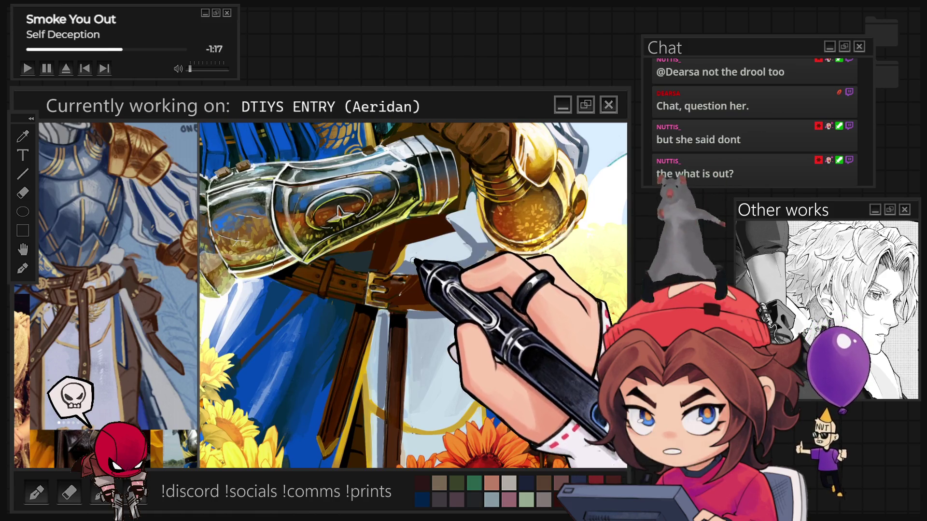
alt+click(475, 246)
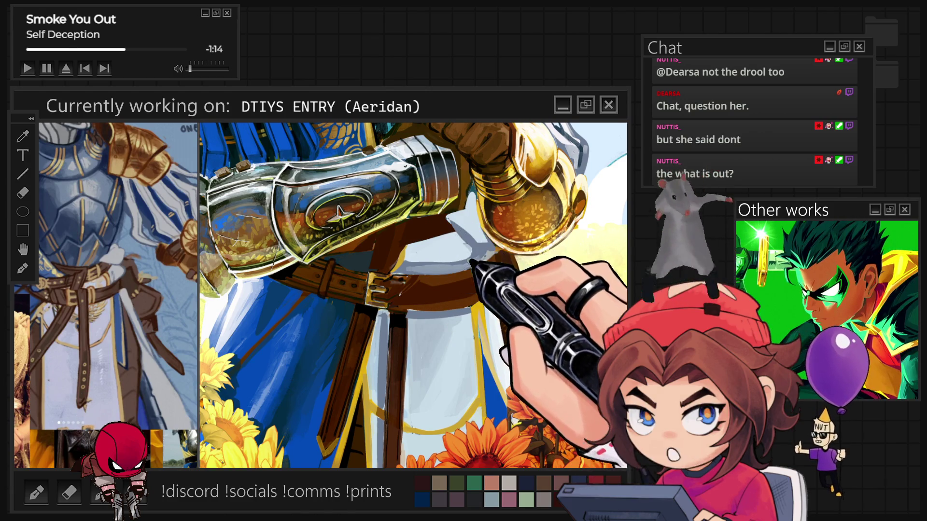
alt+click(473, 223)
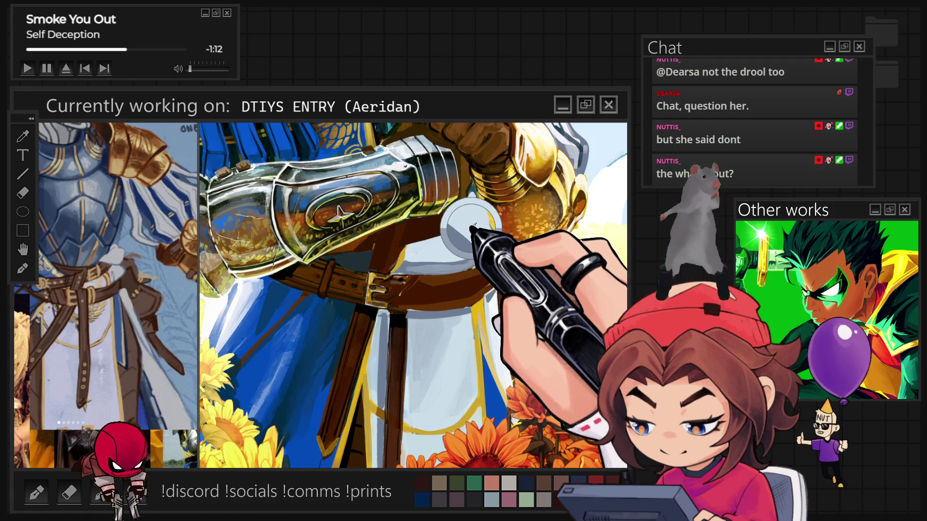